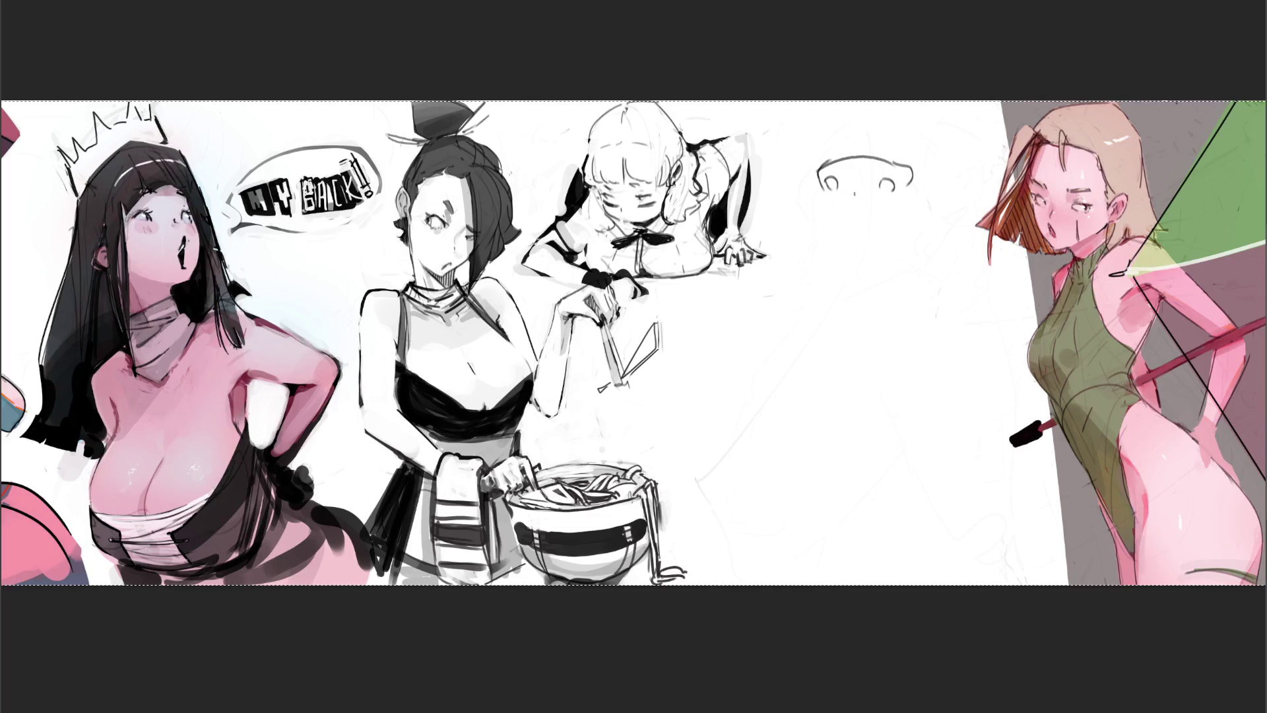
Step: Sketch the face's nose, hairline, head sides and both ears, undoing a stray lower-left stroke
{"action": "left_click_drag", "start_coordinate": [852, 187], "coordinate": [870, 224]}
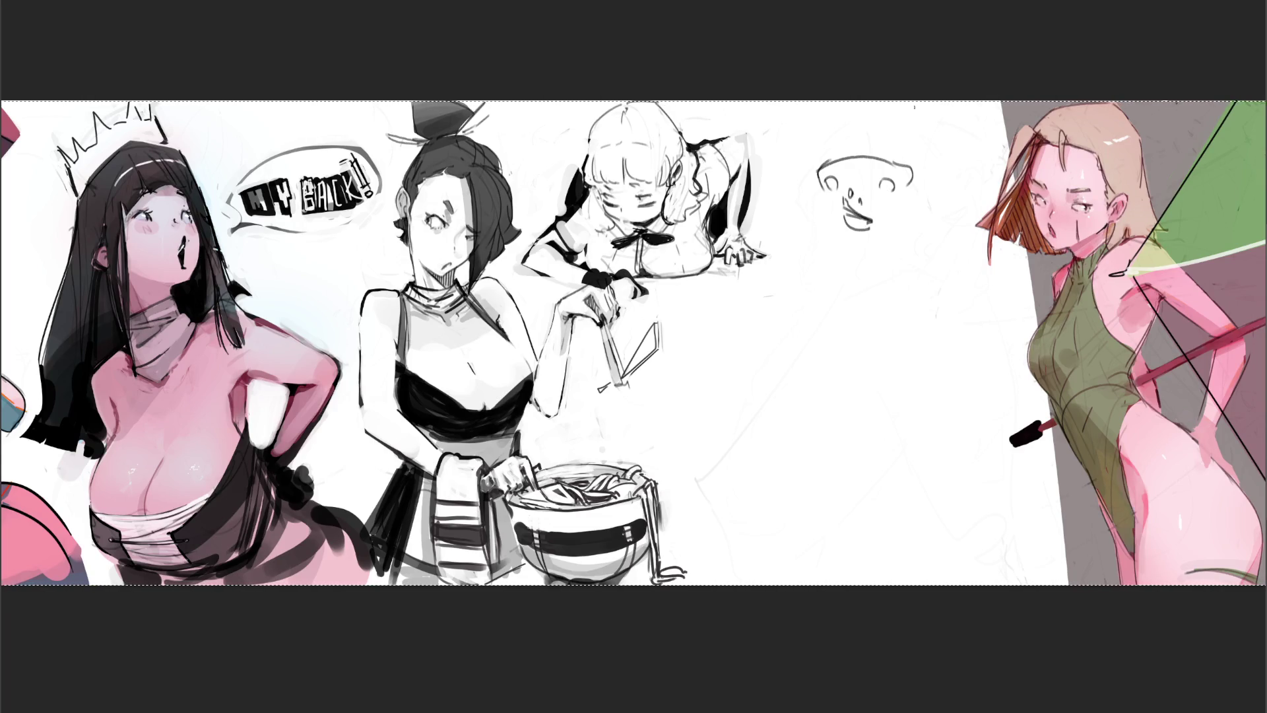
{"action": "mouse_move", "coordinate": [815, 192]}
{"action": "left_mouse_down"}
{"action": "mouse_move", "coordinate": [833, 198]}
{"action": "mouse_move", "coordinate": [819, 203]}
{"action": "mouse_move", "coordinate": [905, 208]}
{"action": "mouse_move", "coordinate": [891, 210]}
{"action": "left_mouse_up"}
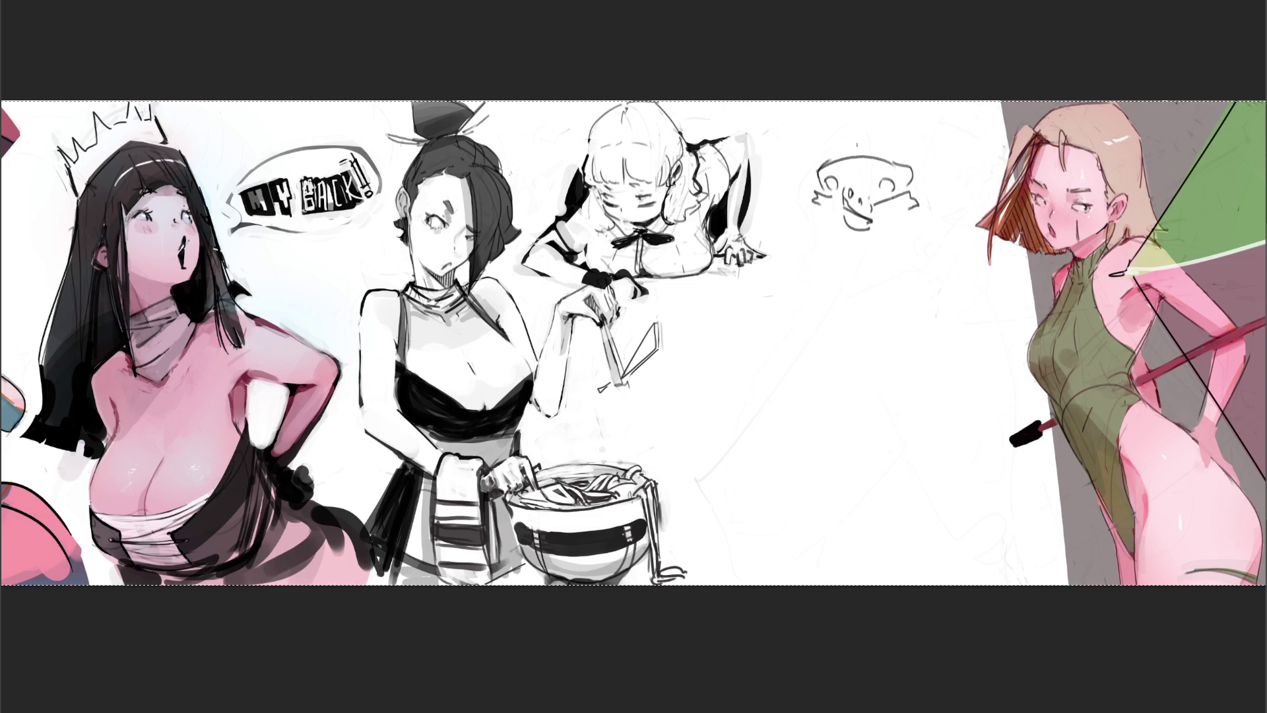
{"action": "left_click_drag", "start_coordinate": [875, 165], "coordinate": [895, 170]}
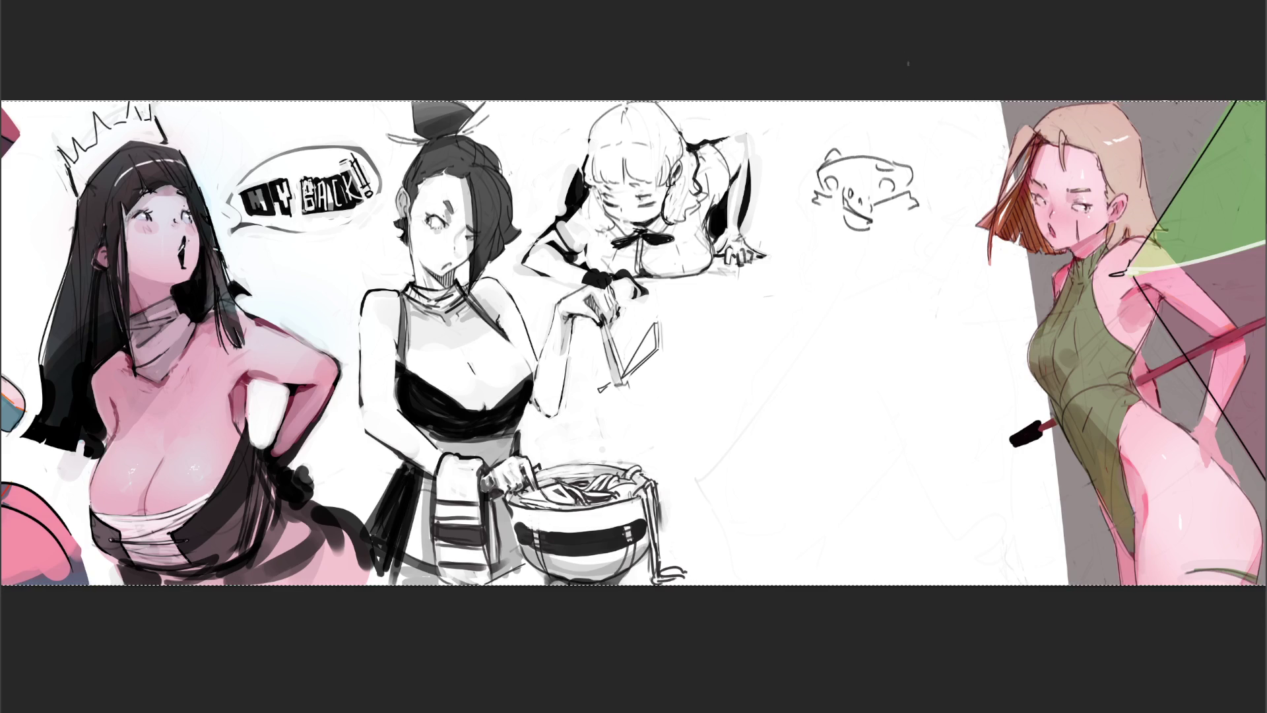
{"action": "left_click_drag", "start_coordinate": [810, 172], "coordinate": [806, 141]}
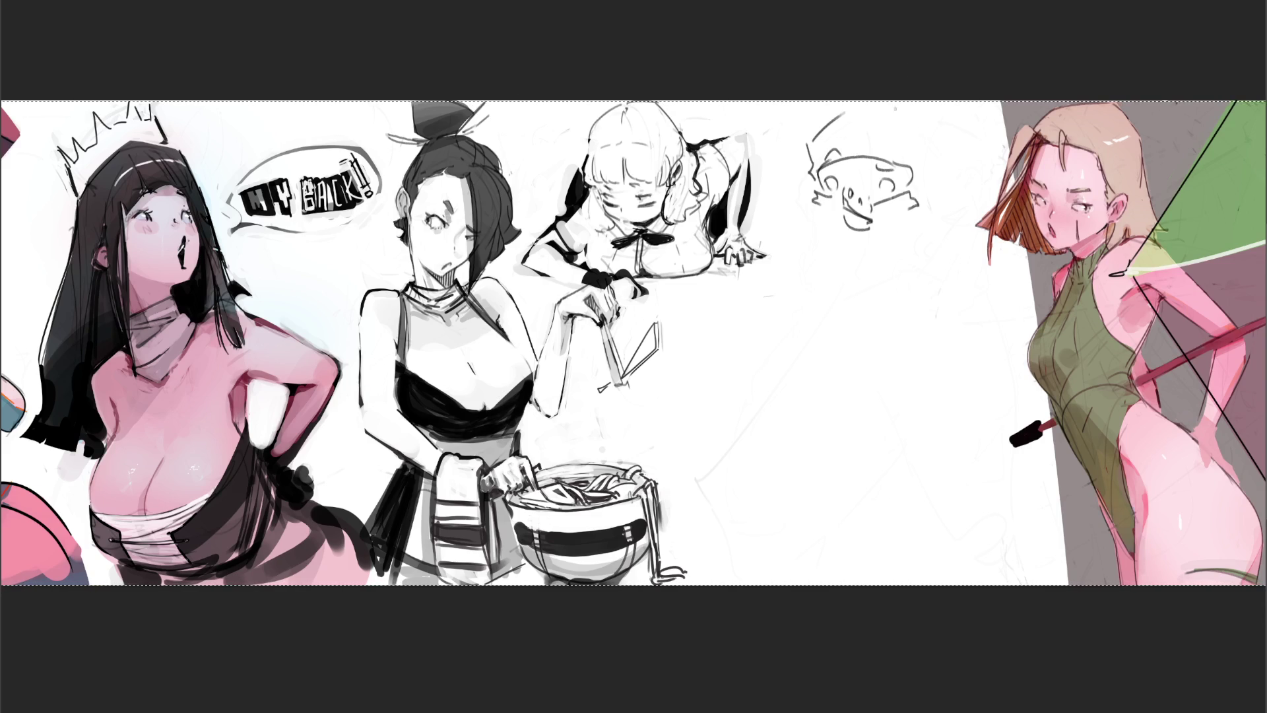
{"action": "left_click_drag", "start_coordinate": [937, 168], "coordinate": [935, 198]}
{"action": "left_click_drag", "start_coordinate": [816, 174], "coordinate": [812, 193]}
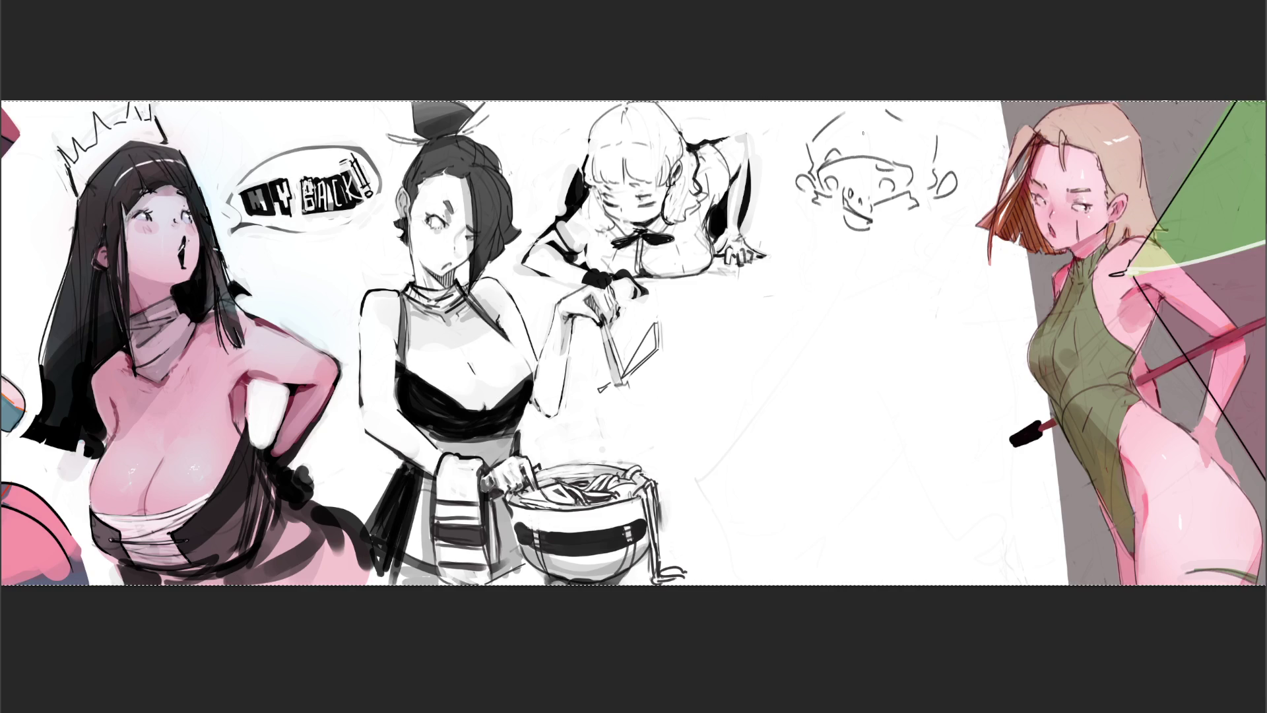
{"action": "mouse_move", "coordinate": [825, 207]}
{"action": "left_mouse_down"}
{"action": "mouse_move", "coordinate": [799, 233]}
{"action": "mouse_move", "coordinate": [804, 216]}
{"action": "mouse_move", "coordinate": [797, 249]}
{"action": "left_mouse_up"}
{"action": "key", "text": "ctrl+z"}
Step: Rough in the raised left arm and the triangular right arm
{"action": "left_click_drag", "start_coordinate": [753, 203], "coordinate": [767, 220]}
{"action": "left_click_drag", "start_coordinate": [767, 159], "coordinate": [800, 199]}
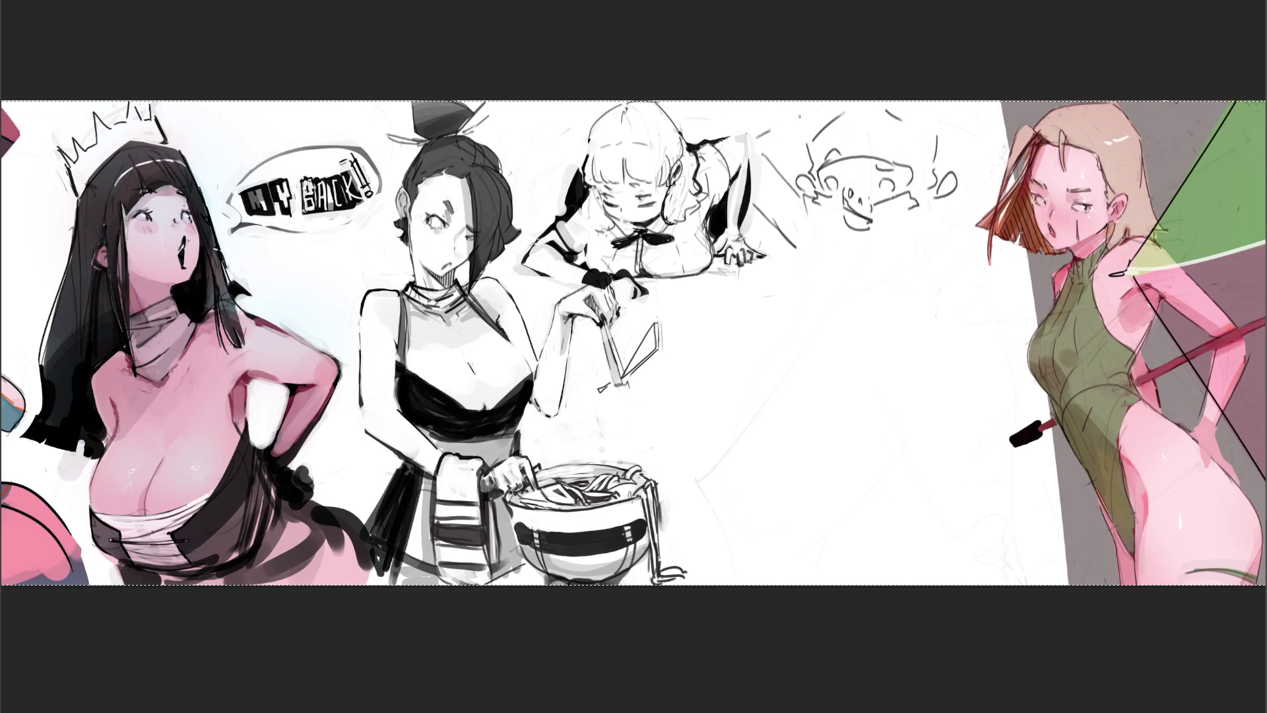
{"action": "mouse_move", "coordinate": [937, 210]}
{"action": "left_mouse_down"}
{"action": "mouse_move", "coordinate": [1008, 279]}
{"action": "mouse_move", "coordinate": [992, 297]}
{"action": "mouse_move", "coordinate": [1014, 293]}
{"action": "left_mouse_up"}
{"action": "mouse_move", "coordinate": [1008, 277]}
{"action": "left_mouse_down"}
{"action": "mouse_move", "coordinate": [1031, 303]}
{"action": "mouse_move", "coordinate": [957, 329]}
{"action": "left_mouse_up"}
{"action": "left_click_drag", "start_coordinate": [1029, 310], "coordinate": [932, 350]}
{"action": "left_click_drag", "start_coordinate": [944, 277], "coordinate": [934, 350]}
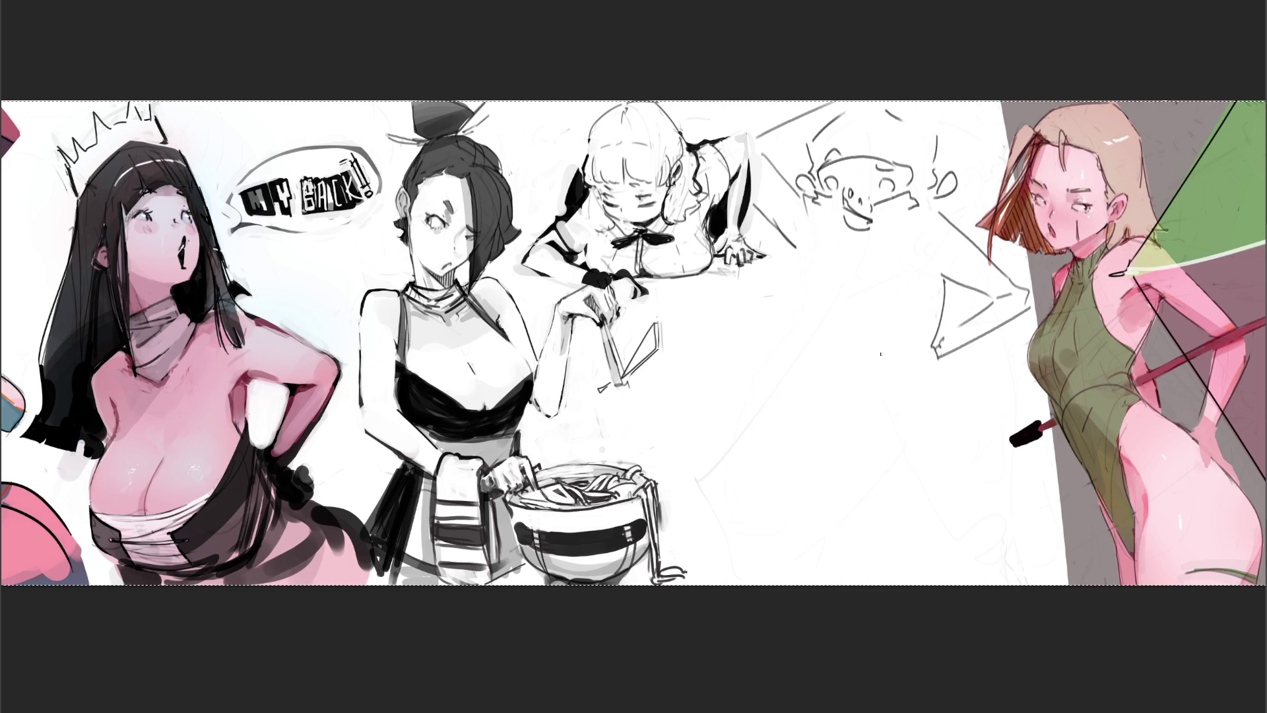
Step: Sketch the torso, legs and foot, with heart-shaped curves inside the torso
{"action": "left_click_drag", "start_coordinate": [812, 253], "coordinate": [808, 281]}
{"action": "mouse_move", "coordinate": [816, 228]}
{"action": "left_mouse_down"}
{"action": "mouse_move", "coordinate": [780, 384]}
{"action": "mouse_move", "coordinate": [833, 519]}
{"action": "mouse_move", "coordinate": [855, 503]}
{"action": "mouse_move", "coordinate": [820, 411]}
{"action": "mouse_move", "coordinate": [908, 429]}
{"action": "mouse_move", "coordinate": [943, 512]}
{"action": "left_mouse_up"}
{"action": "left_click_drag", "start_coordinate": [932, 354], "coordinate": [959, 522]}
{"action": "left_click_drag", "start_coordinate": [936, 516], "coordinate": [958, 523]}
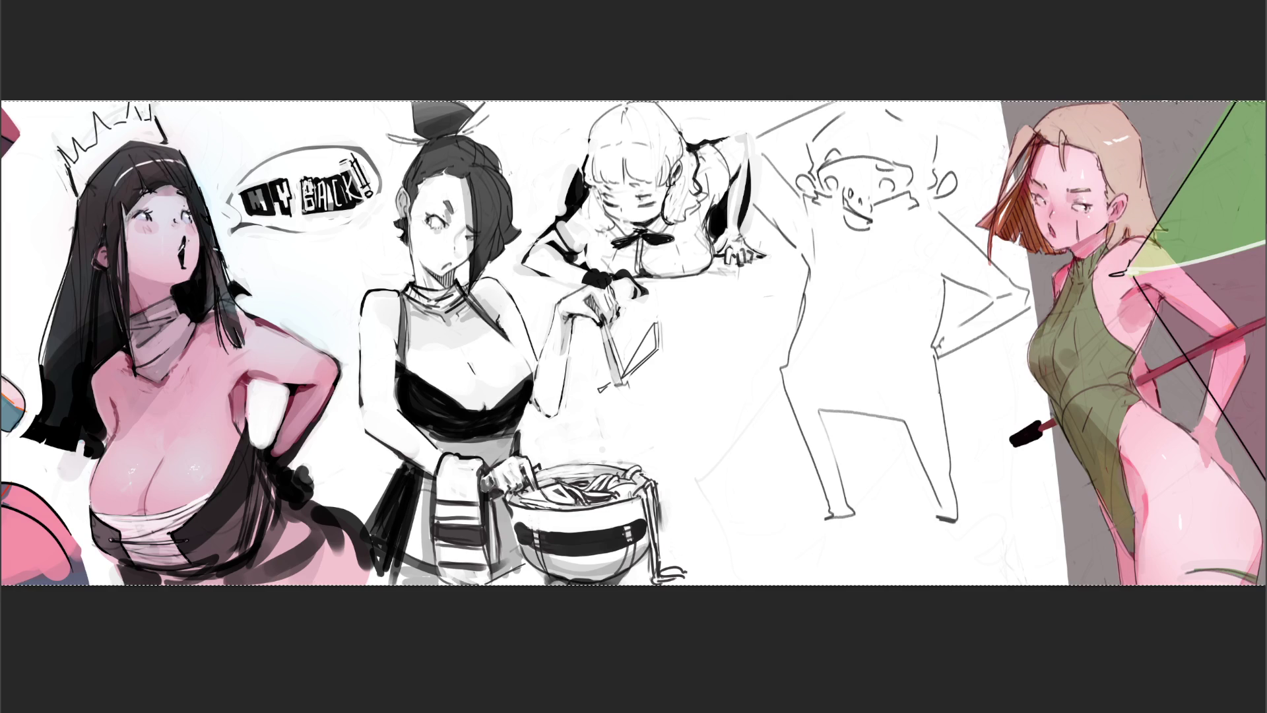
{"action": "mouse_move", "coordinate": [886, 421]}
{"action": "left_mouse_down"}
{"action": "mouse_move", "coordinate": [899, 482]}
{"action": "mouse_move", "coordinate": [848, 496]}
{"action": "mouse_move", "coordinate": [912, 501]}
{"action": "mouse_move", "coordinate": [909, 429]}
{"action": "left_mouse_up"}
{"action": "mouse_move", "coordinate": [812, 491]}
{"action": "left_mouse_down"}
{"action": "mouse_move", "coordinate": [765, 491]}
{"action": "mouse_move", "coordinate": [752, 522]}
{"action": "mouse_move", "coordinate": [727, 523]}
{"action": "mouse_move", "coordinate": [816, 494]}
{"action": "left_mouse_up"}
{"action": "mouse_move", "coordinate": [856, 246]}
{"action": "left_mouse_down"}
{"action": "mouse_move", "coordinate": [819, 274]}
{"action": "mouse_move", "coordinate": [833, 367]}
{"action": "mouse_move", "coordinate": [899, 259]}
{"action": "mouse_move", "coordinate": [875, 369]}
{"action": "left_mouse_up"}
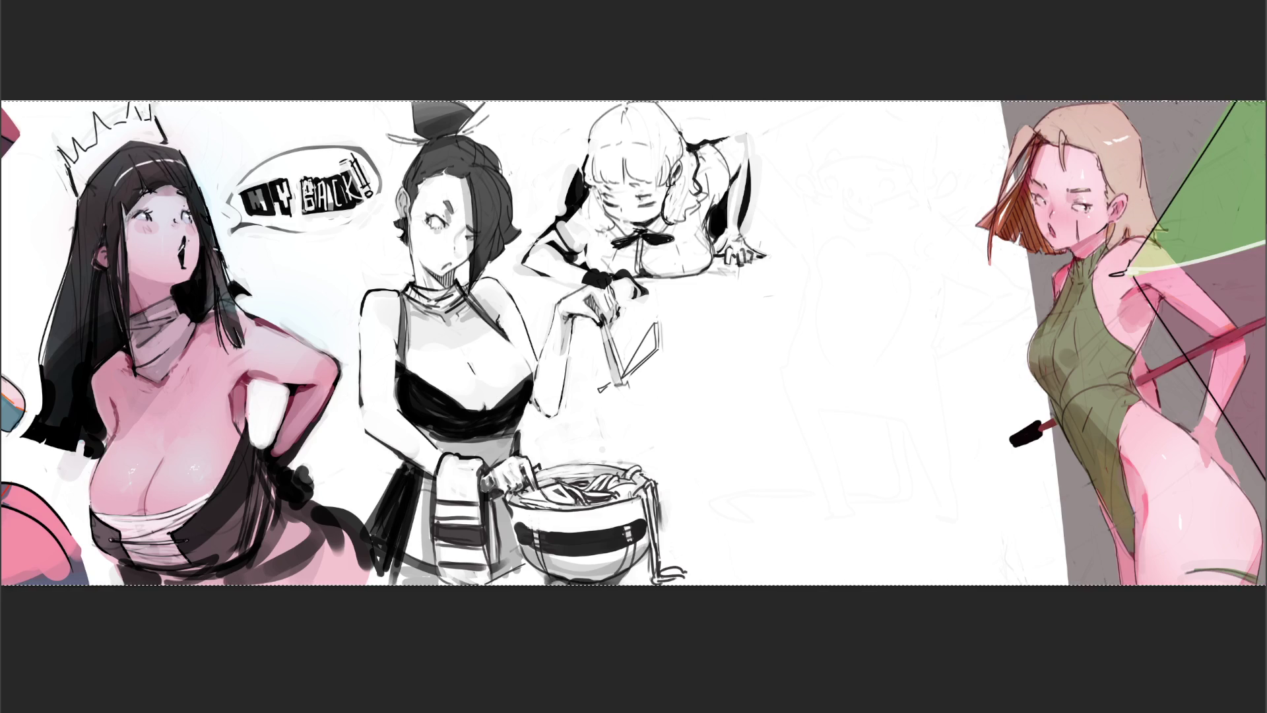
Step: Ink the shoulder arc, arm contours and fingered hand, then erase them to a faint guide
{"action": "mouse_move", "coordinate": [792, 218]}
{"action": "left_mouse_down"}
{"action": "mouse_move", "coordinate": [806, 180]}
{"action": "mouse_move", "coordinate": [859, 210]}
{"action": "mouse_move", "coordinate": [803, 264]}
{"action": "mouse_move", "coordinate": [838, 298]}
{"action": "left_mouse_up"}
{"action": "left_click", "coordinate": [863, 227]}
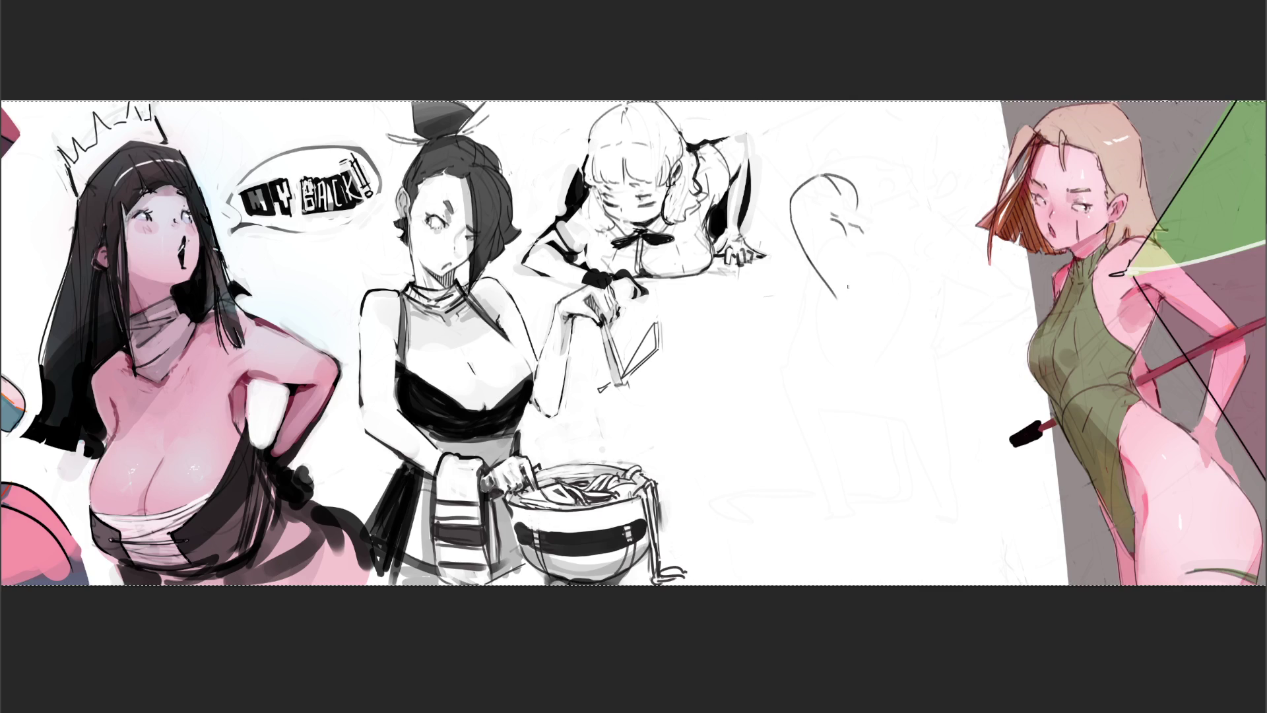
{"action": "mouse_move", "coordinate": [835, 219]}
{"action": "left_mouse_down"}
{"action": "mouse_move", "coordinate": [870, 280]}
{"action": "mouse_move", "coordinate": [856, 296]}
{"action": "mouse_move", "coordinate": [875, 330]}
{"action": "mouse_move", "coordinate": [807, 368]}
{"action": "left_mouse_up"}
{"action": "mouse_move", "coordinate": [879, 316]}
{"action": "left_mouse_down"}
{"action": "mouse_move", "coordinate": [803, 390]}
{"action": "mouse_move", "coordinate": [811, 406]}
{"action": "mouse_move", "coordinate": [793, 396]}
{"action": "left_mouse_up"}
{"action": "mouse_move", "coordinate": [794, 397]}
{"action": "left_mouse_down"}
{"action": "mouse_move", "coordinate": [821, 429]}
{"action": "mouse_move", "coordinate": [834, 403]}
{"action": "mouse_move", "coordinate": [838, 415]}
{"action": "left_mouse_up"}
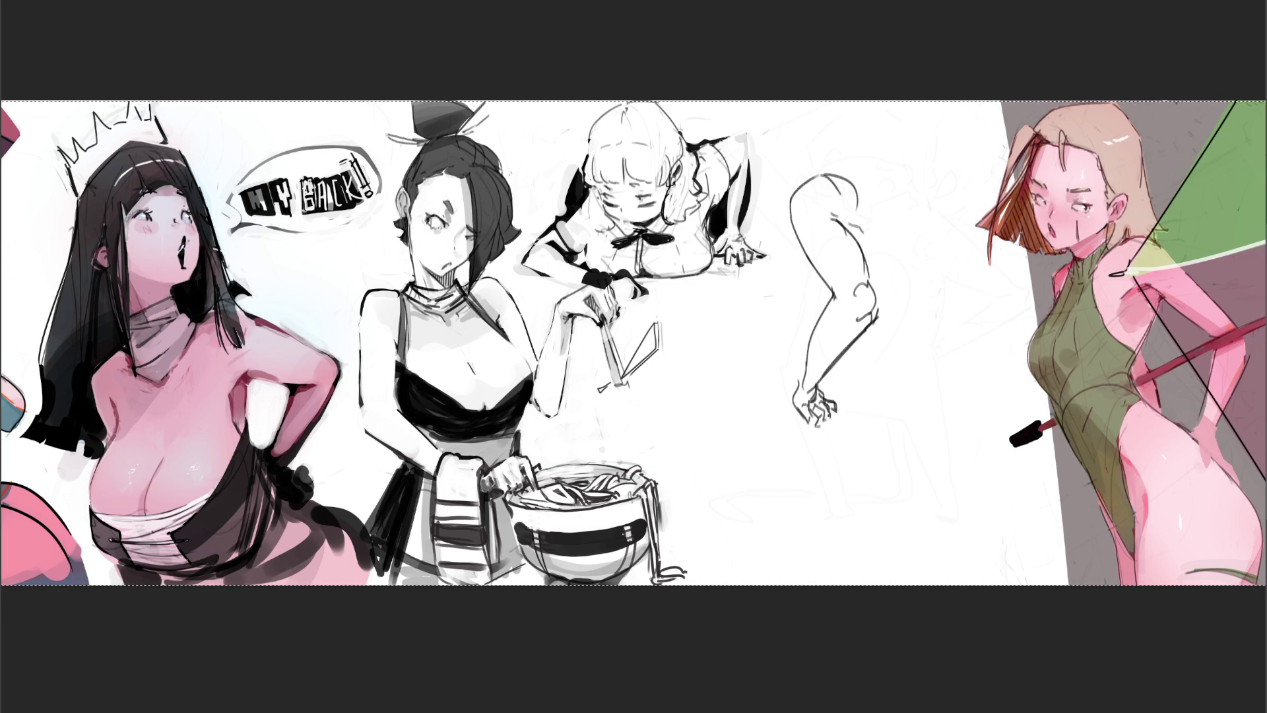
{"action": "mouse_move", "coordinate": [830, 419]}
{"action": "left_mouse_down"}
{"action": "mouse_move", "coordinate": [812, 431]}
{"action": "mouse_move", "coordinate": [832, 427]}
{"action": "left_mouse_up"}
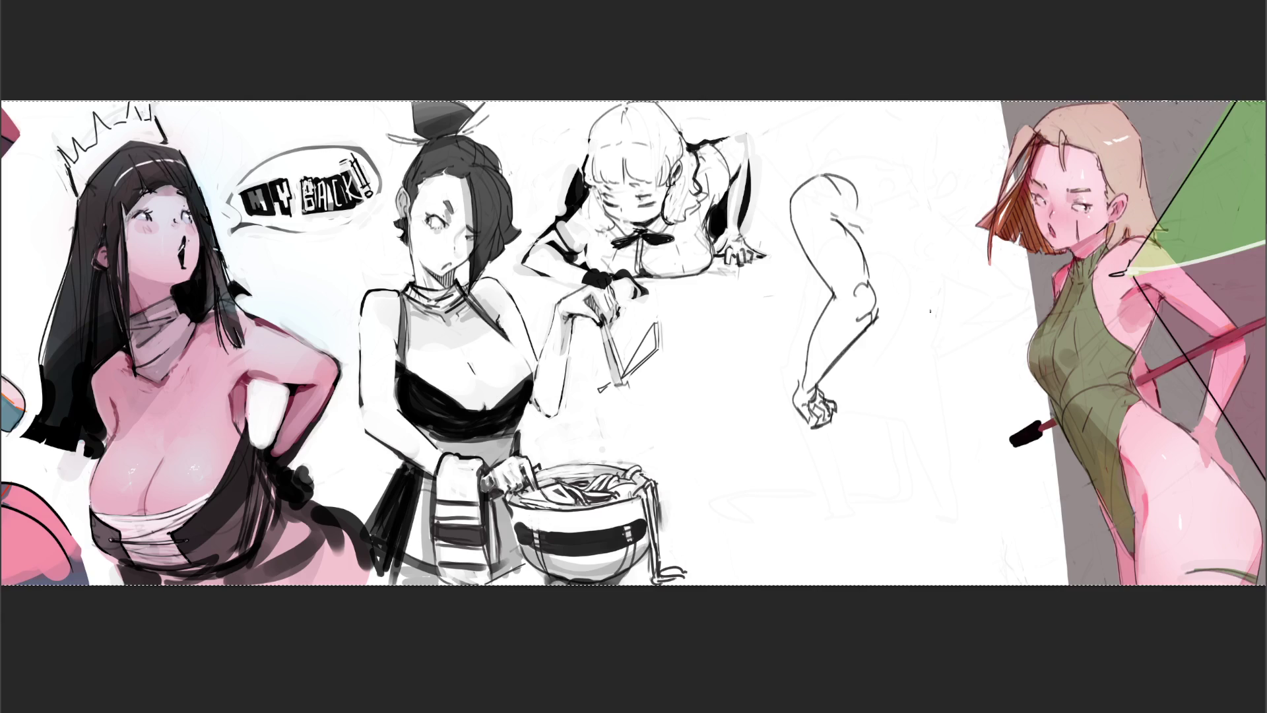
{"action": "mouse_move", "coordinate": [900, 393]}
{"action": "left_mouse_down"}
{"action": "mouse_move", "coordinate": [826, 409]}
{"action": "mouse_move", "coordinate": [848, 185]}
{"action": "mouse_move", "coordinate": [845, 350]}
{"action": "mouse_move", "coordinate": [830, 217]}
{"action": "mouse_move", "coordinate": [841, 486]}
{"action": "left_mouse_up"}
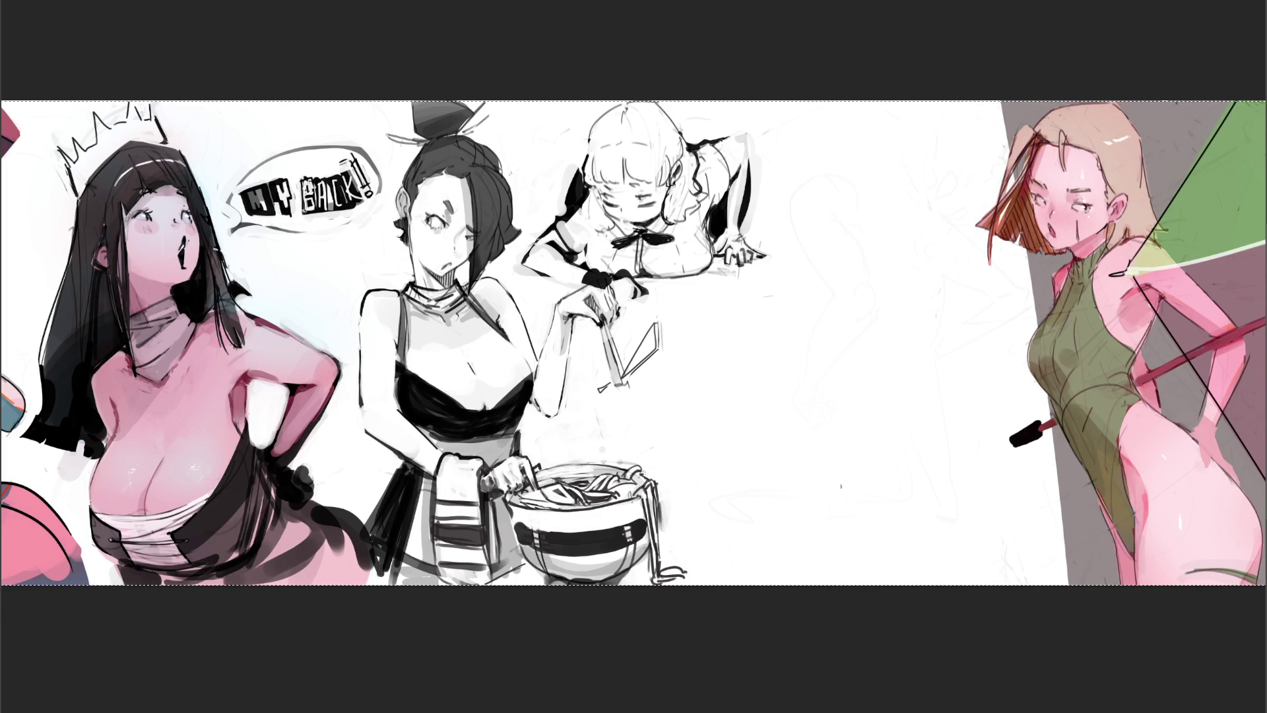
Step: Sketch a small boxy study and a small hand shape above it, undoing stray strokes
{"action": "mouse_move", "coordinate": [826, 324]}
{"action": "left_mouse_down"}
{"action": "mouse_move", "coordinate": [844, 310]}
{"action": "mouse_move", "coordinate": [852, 326]}
{"action": "mouse_move", "coordinate": [807, 350]}
{"action": "mouse_move", "coordinate": [846, 360]}
{"action": "mouse_move", "coordinate": [862, 345]}
{"action": "mouse_move", "coordinate": [829, 357]}
{"action": "mouse_move", "coordinate": [843, 366]}
{"action": "left_mouse_up"}
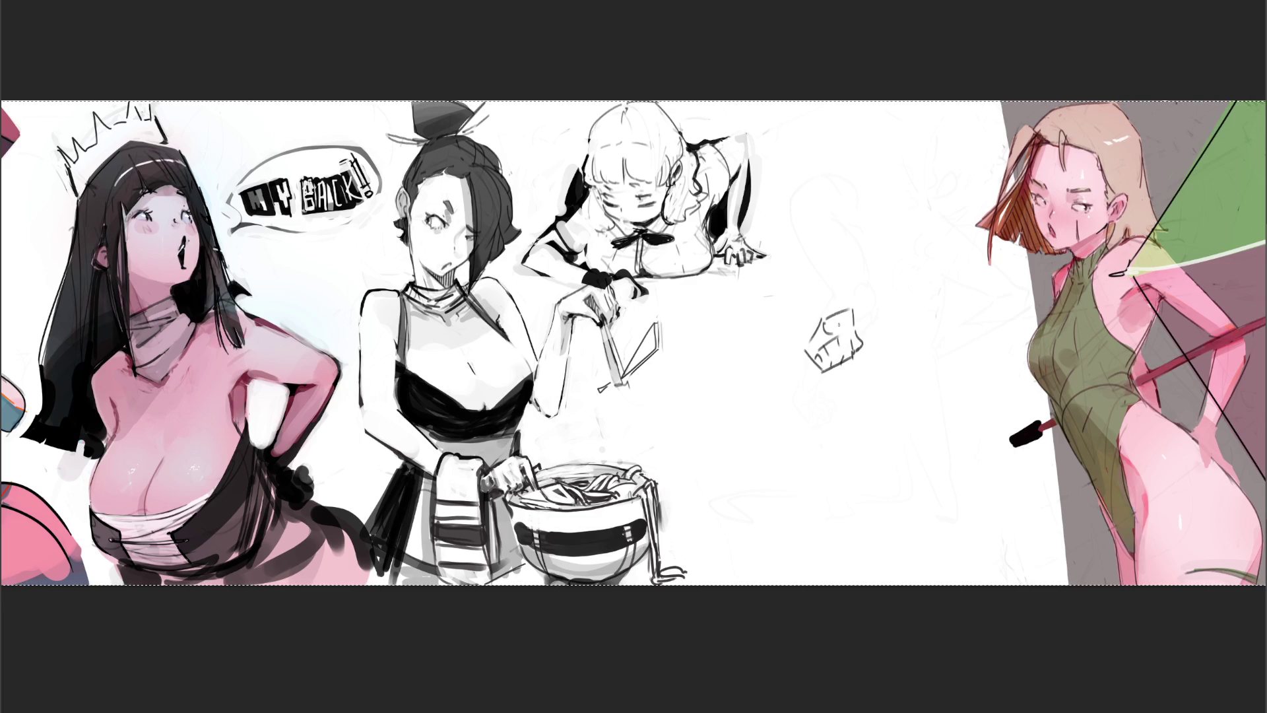
{"action": "left_click_drag", "start_coordinate": [839, 314], "coordinate": [844, 330]}
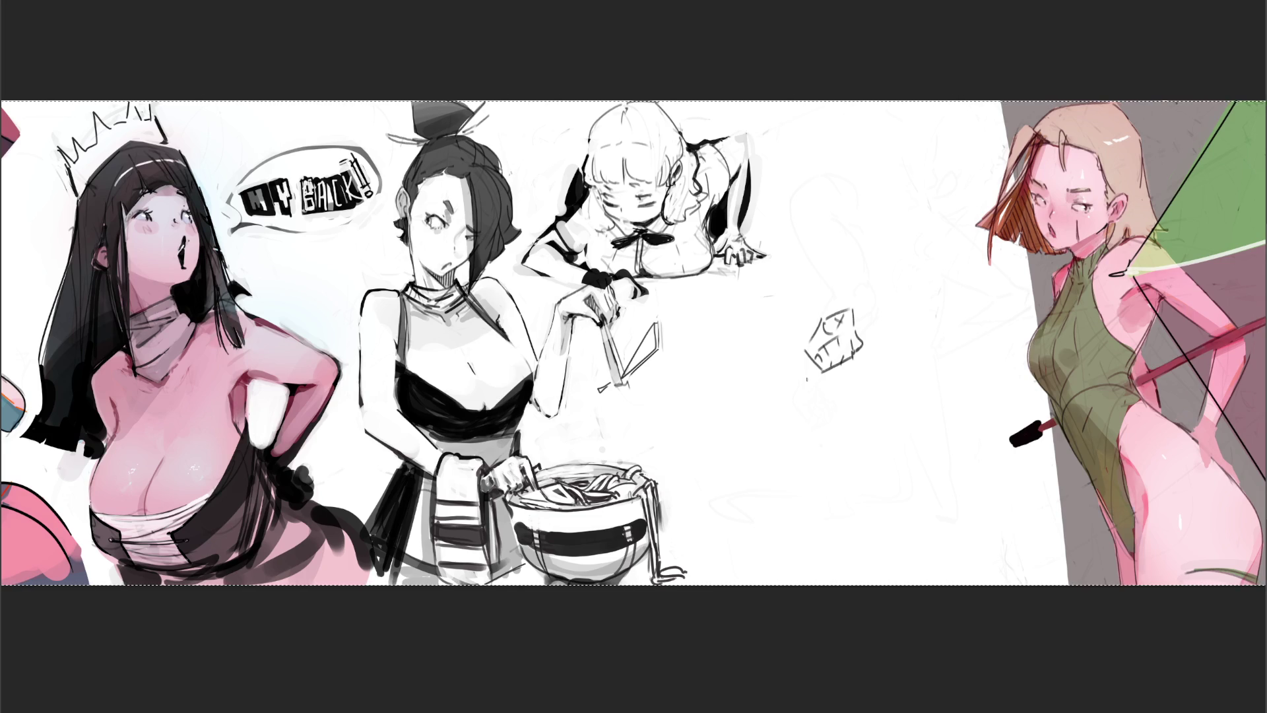
{"action": "mouse_move", "coordinate": [917, 197]}
{"action": "left_mouse_down"}
{"action": "mouse_move", "coordinate": [892, 219]}
{"action": "mouse_move", "coordinate": [937, 194]}
{"action": "mouse_move", "coordinate": [945, 218]}
{"action": "mouse_move", "coordinate": [885, 244]}
{"action": "mouse_move", "coordinate": [882, 266]}
{"action": "left_mouse_up"}
{"action": "key", "text": "ctrl+z"}
{"action": "mouse_move", "coordinate": [895, 216]}
{"action": "left_mouse_down"}
{"action": "mouse_move", "coordinate": [880, 266]}
{"action": "mouse_move", "coordinate": [897, 249]}
{"action": "mouse_move", "coordinate": [937, 244]}
{"action": "mouse_move", "coordinate": [948, 215]}
{"action": "mouse_move", "coordinate": [906, 244]}
{"action": "mouse_move", "coordinate": [936, 257]}
{"action": "mouse_move", "coordinate": [923, 244]}
{"action": "left_mouse_up"}
{"action": "key", "text": "ctrl+z"}
{"action": "key", "text": "ctrl+z"}
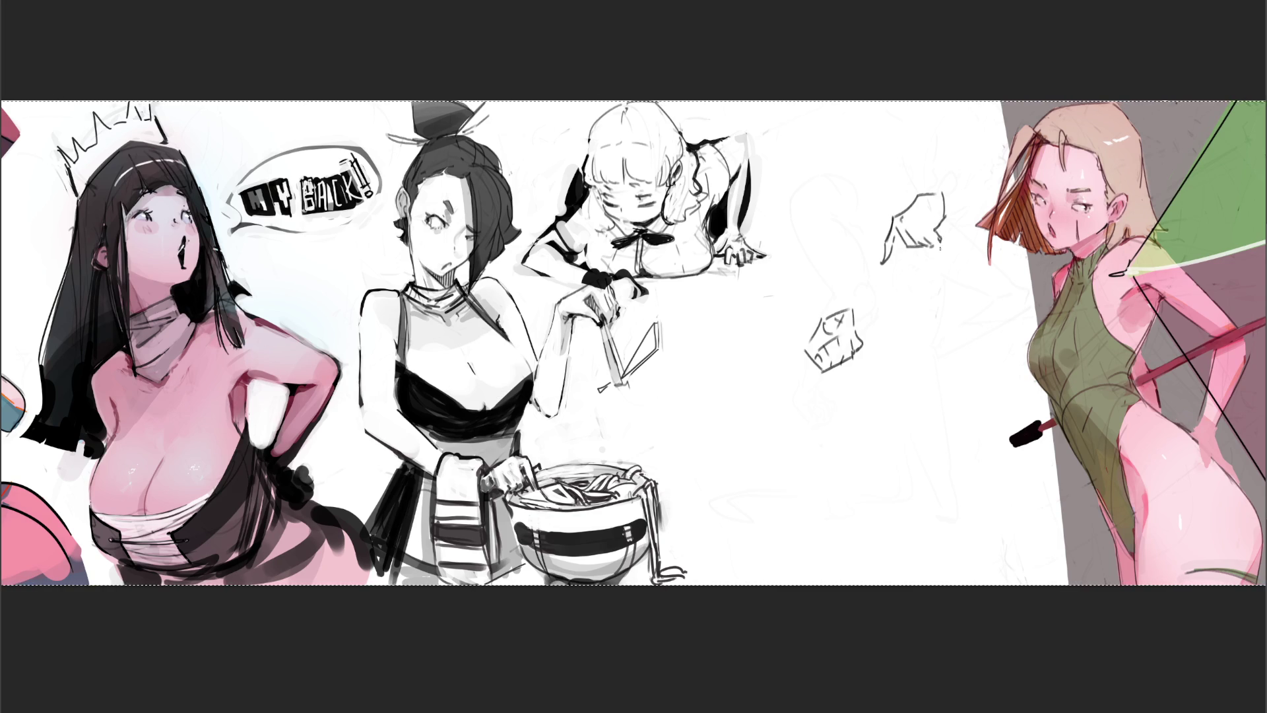
Step: Add forearm lines and darker strokes to the hand sketch, undoing a finger stroke
{"action": "mouse_move", "coordinate": [930, 184]}
{"action": "left_mouse_down"}
{"action": "mouse_move", "coordinate": [920, 196]}
{"action": "mouse_move", "coordinate": [940, 195]}
{"action": "left_mouse_up"}
{"action": "mouse_move", "coordinate": [923, 134]}
{"action": "left_mouse_down"}
{"action": "mouse_move", "coordinate": [919, 190]}
{"action": "mouse_move", "coordinate": [950, 203]}
{"action": "left_mouse_up"}
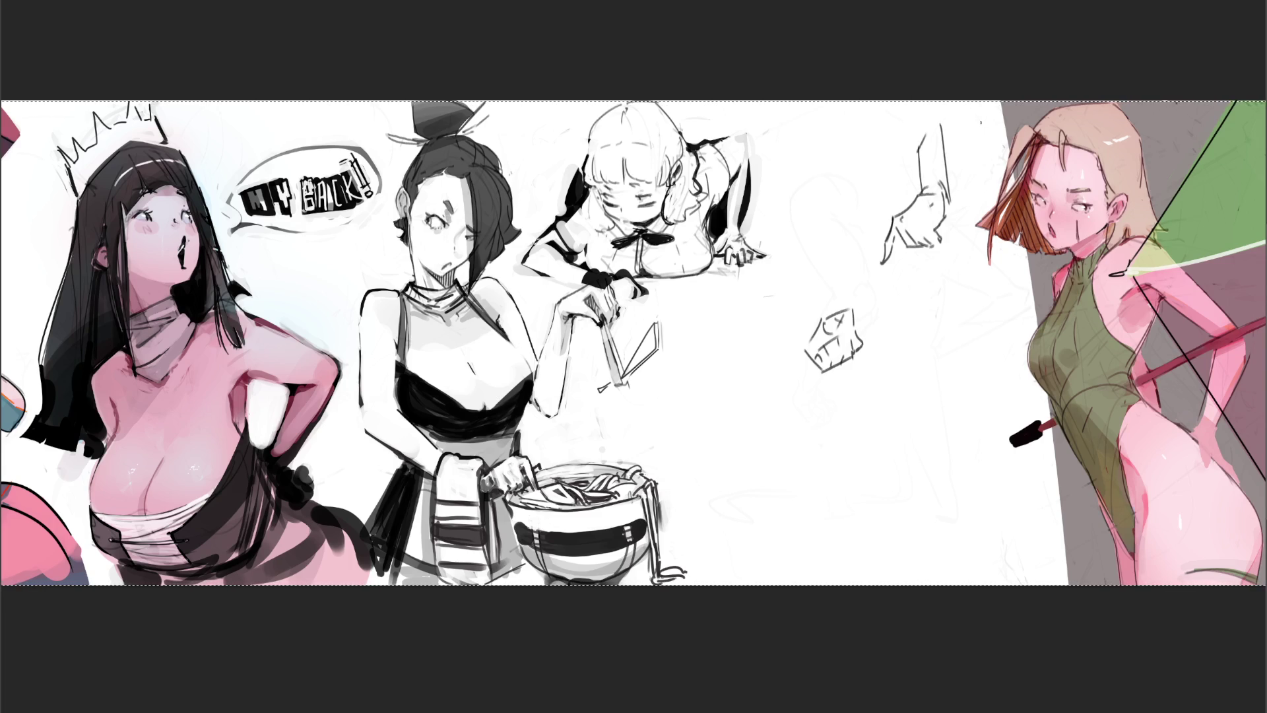
{"action": "left_click_drag", "start_coordinate": [942, 239], "coordinate": [917, 239]}
{"action": "left_click_drag", "start_coordinate": [890, 227], "coordinate": [877, 233]}
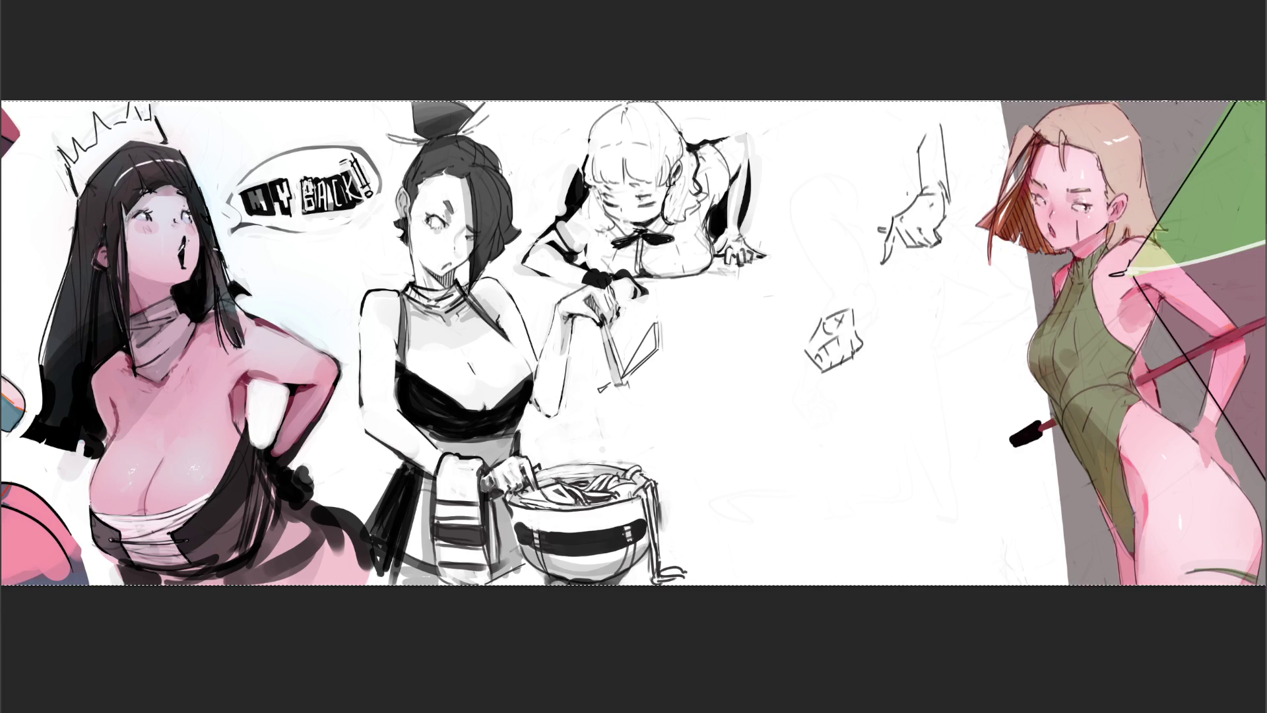
{"action": "key", "text": "ctrl+z"}
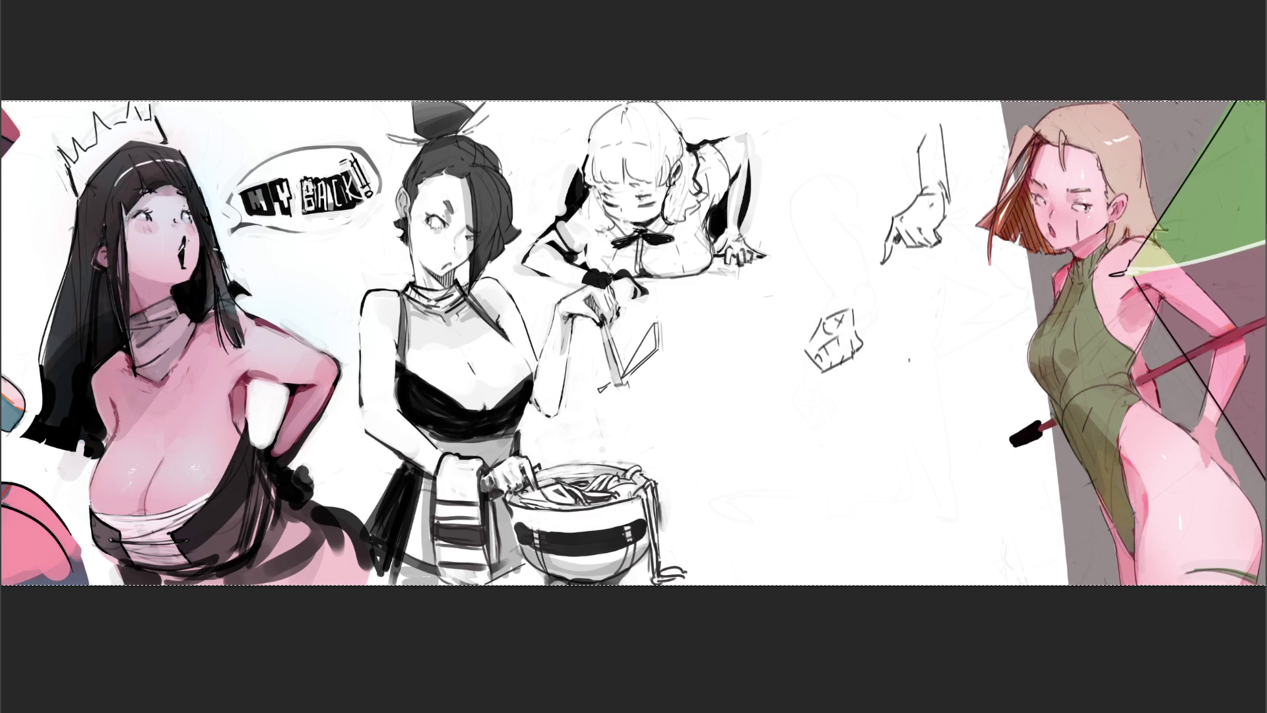
Step: Sketch an arch beside the box and redraw the hand sketch's top and left edges
{"action": "mouse_move", "coordinate": [907, 350]}
{"action": "left_mouse_down"}
{"action": "mouse_move", "coordinate": [889, 307]}
{"action": "mouse_move", "coordinate": [916, 283]}
{"action": "mouse_move", "coordinate": [950, 353]}
{"action": "mouse_move", "coordinate": [910, 368]}
{"action": "mouse_move", "coordinate": [913, 438]}
{"action": "mouse_move", "coordinate": [920, 383]}
{"action": "mouse_move", "coordinate": [952, 430]}
{"action": "left_mouse_up"}
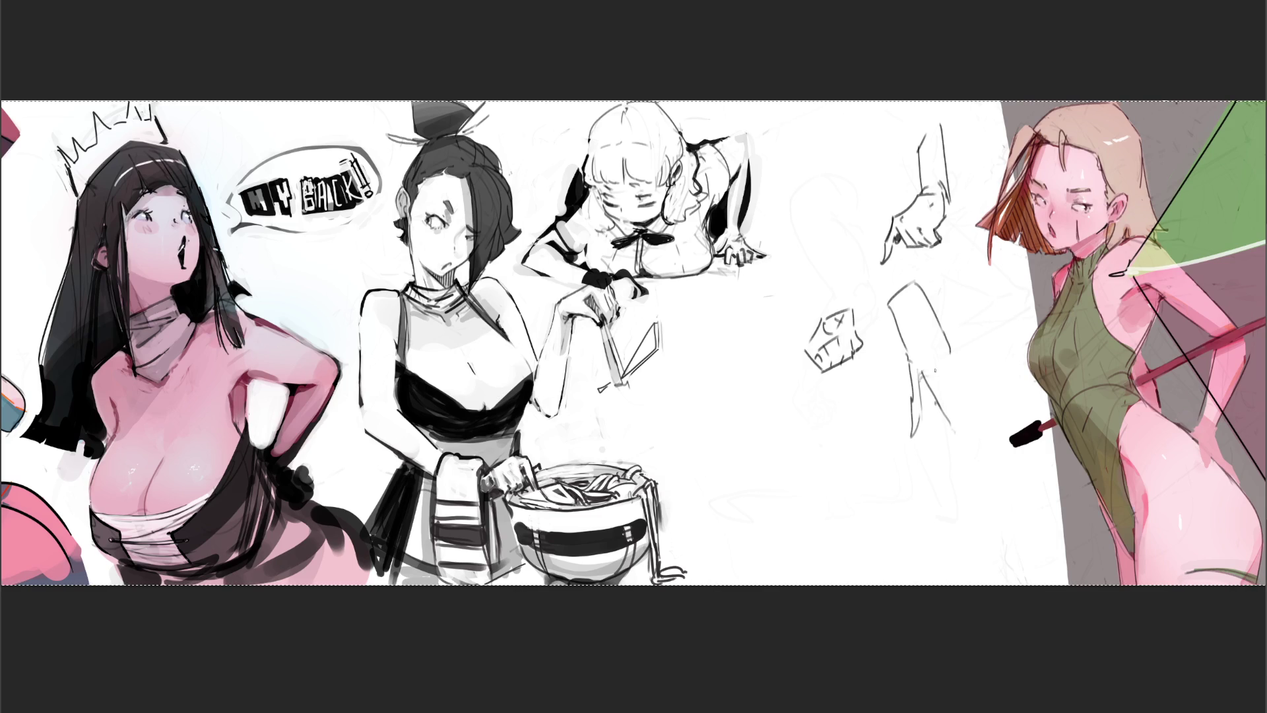
{"action": "left_click_drag", "start_coordinate": [953, 413], "coordinate": [960, 423]}
{"action": "mouse_move", "coordinate": [965, 350]}
{"action": "left_mouse_down"}
{"action": "mouse_move", "coordinate": [952, 365]}
{"action": "mouse_move", "coordinate": [971, 375]}
{"action": "mouse_move", "coordinate": [961, 362]}
{"action": "mouse_move", "coordinate": [962, 425]}
{"action": "left_mouse_up"}
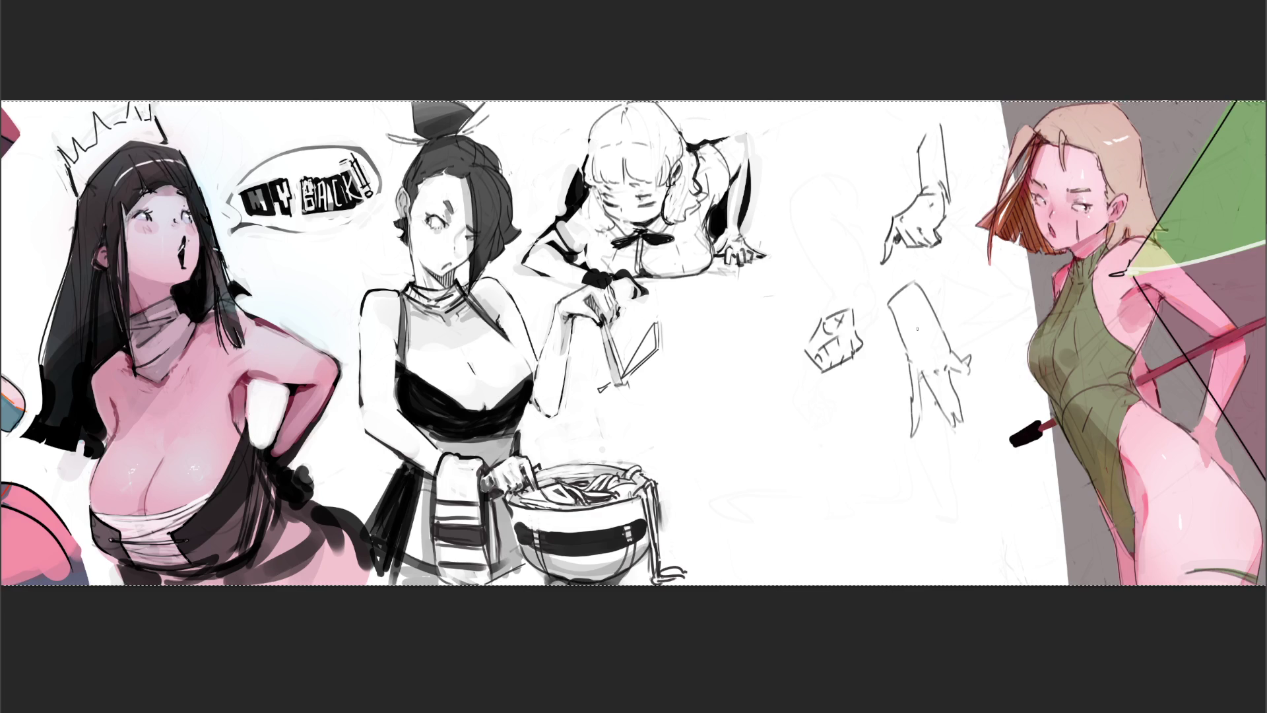
{"action": "mouse_move", "coordinate": [916, 303]}
{"action": "left_mouse_down"}
{"action": "mouse_move", "coordinate": [930, 340]}
{"action": "mouse_move", "coordinate": [888, 302]}
{"action": "mouse_move", "coordinate": [917, 264]}
{"action": "left_mouse_up"}
{"action": "key", "text": "ctrl+z"}
{"action": "mouse_move", "coordinate": [915, 267]}
{"action": "left_mouse_down"}
{"action": "mouse_move", "coordinate": [922, 288]}
{"action": "mouse_move", "coordinate": [931, 249]}
{"action": "left_mouse_up"}
{"action": "mouse_move", "coordinate": [891, 307]}
{"action": "left_mouse_down"}
{"action": "mouse_move", "coordinate": [909, 375]}
{"action": "mouse_move", "coordinate": [932, 380]}
{"action": "left_mouse_up"}
{"action": "key", "text": "ctrl+z"}
{"action": "key", "text": "ctrl+z"}
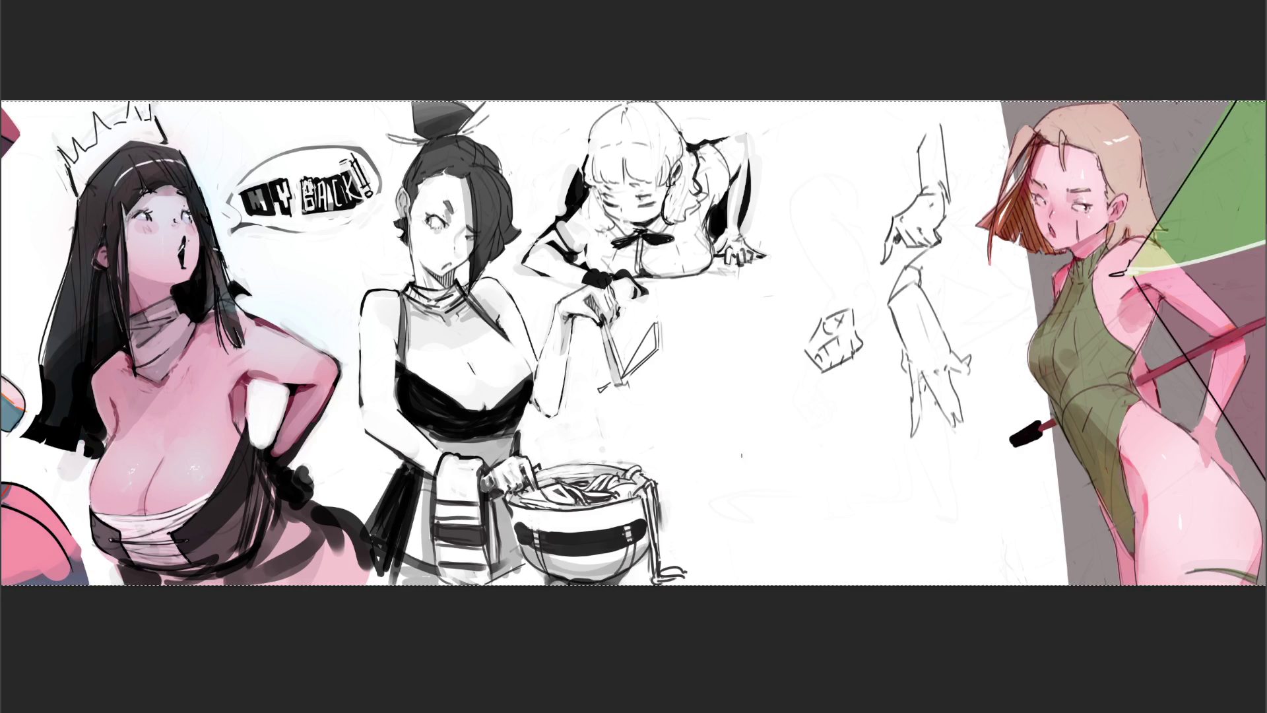
Step: Draw a C-curve and blade-shaped study low in the gap, erase the studies, and begin a new head
{"action": "mouse_move", "coordinate": [749, 456]}
{"action": "left_mouse_down"}
{"action": "mouse_move", "coordinate": [774, 482]}
{"action": "mouse_move", "coordinate": [790, 461]}
{"action": "mouse_move", "coordinate": [789, 482]}
{"action": "mouse_move", "coordinate": [803, 466]}
{"action": "mouse_move", "coordinate": [781, 482]}
{"action": "left_mouse_up"}
{"action": "mouse_move", "coordinate": [776, 429]}
{"action": "left_mouse_down"}
{"action": "mouse_move", "coordinate": [746, 458]}
{"action": "mouse_move", "coordinate": [788, 428]}
{"action": "mouse_move", "coordinate": [812, 438]}
{"action": "mouse_move", "coordinate": [805, 470]}
{"action": "mouse_move", "coordinate": [828, 433]}
{"action": "mouse_move", "coordinate": [833, 443]}
{"action": "mouse_move", "coordinate": [815, 393]}
{"action": "mouse_move", "coordinate": [850, 368]}
{"action": "left_mouse_up"}
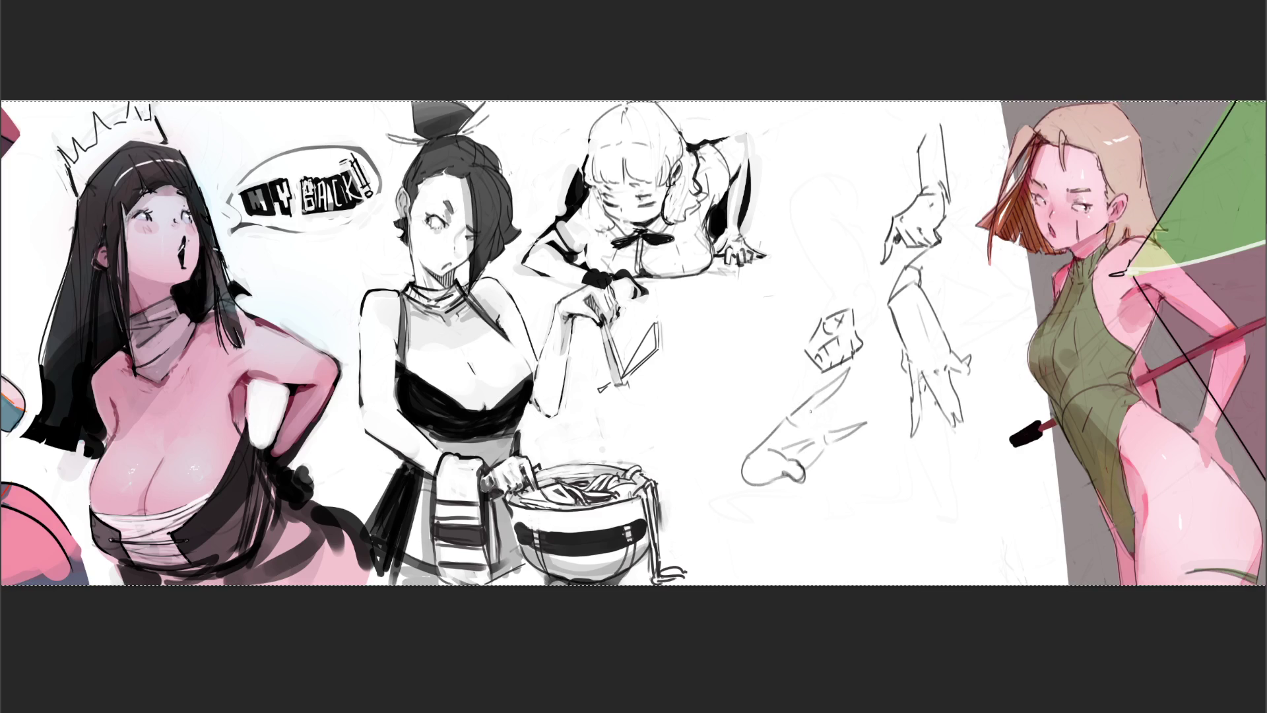
{"action": "mouse_move", "coordinate": [806, 420]}
{"action": "left_mouse_down"}
{"action": "mouse_move", "coordinate": [873, 387]}
{"action": "mouse_move", "coordinate": [825, 423]}
{"action": "mouse_move", "coordinate": [808, 469]}
{"action": "left_mouse_up"}
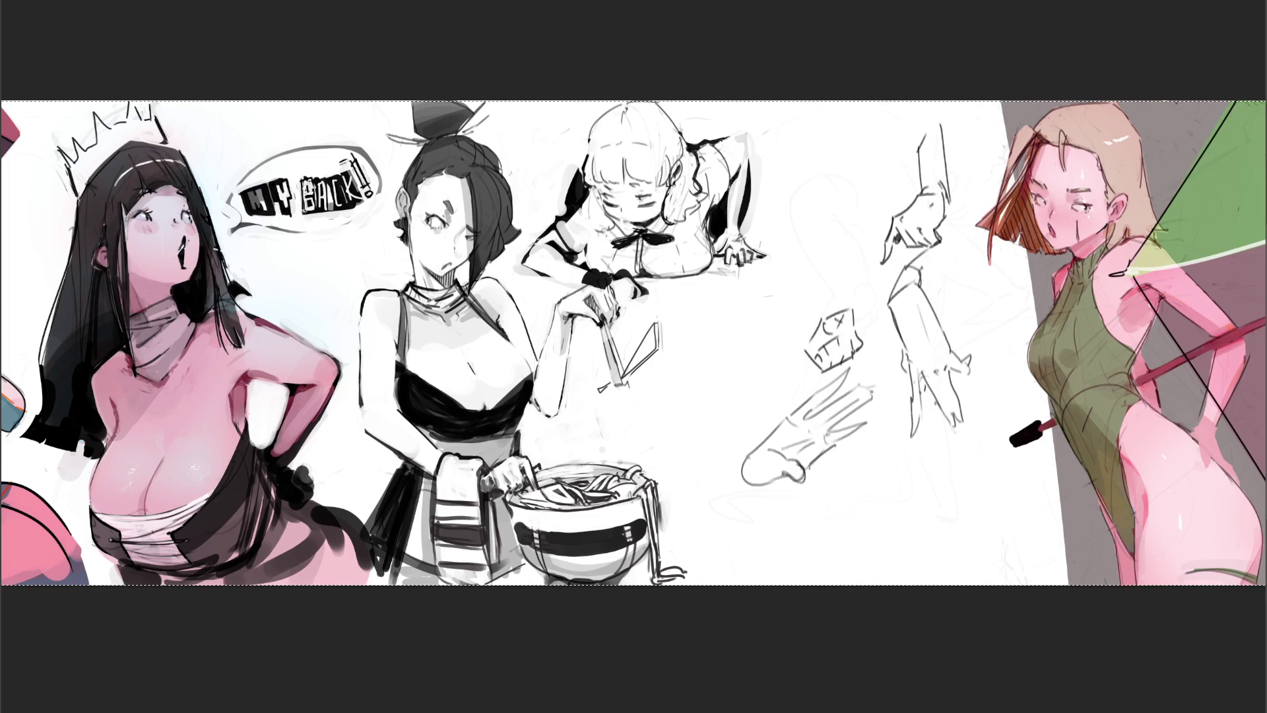
{"action": "mouse_move", "coordinate": [831, 380]}
{"action": "left_mouse_down"}
{"action": "mouse_move", "coordinate": [740, 465]}
{"action": "mouse_move", "coordinate": [732, 490]}
{"action": "mouse_move", "coordinate": [777, 481]}
{"action": "mouse_move", "coordinate": [751, 493]}
{"action": "mouse_move", "coordinate": [680, 491]}
{"action": "left_mouse_up"}
{"action": "mouse_move", "coordinate": [680, 493]}
{"action": "left_mouse_down"}
{"action": "mouse_move", "coordinate": [690, 521]}
{"action": "mouse_move", "coordinate": [763, 495]}
{"action": "left_mouse_up"}
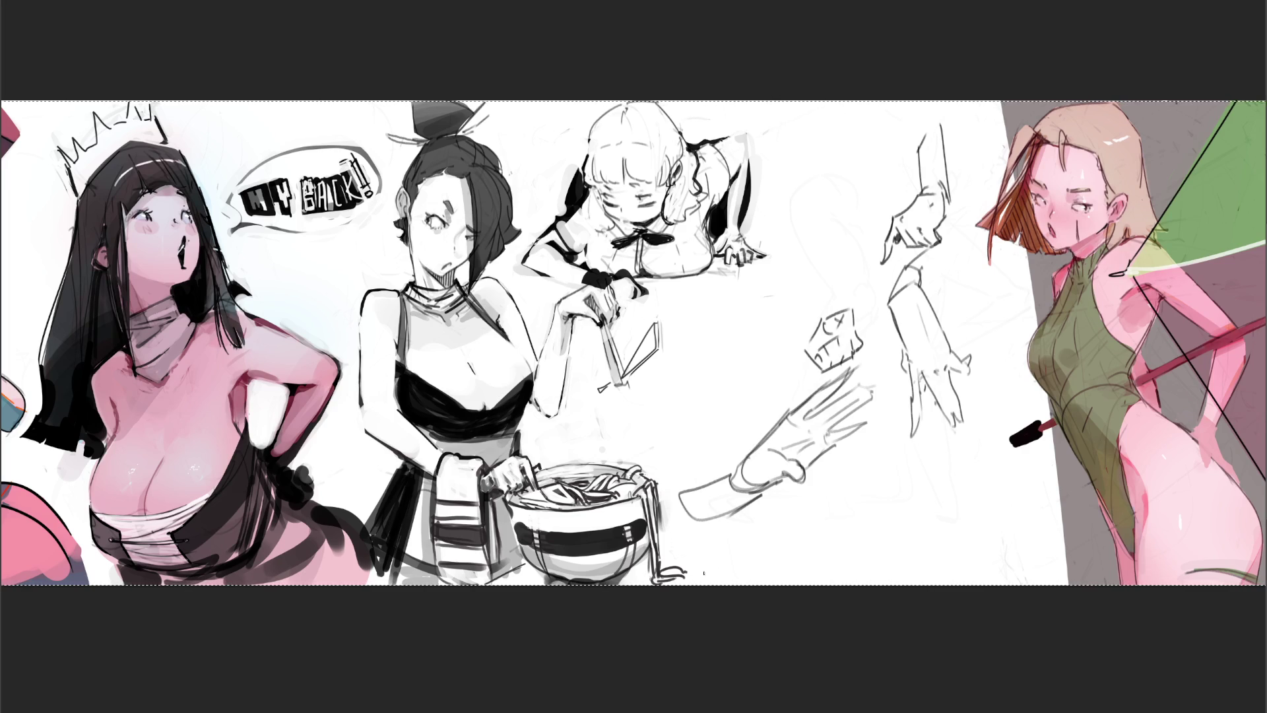
{"action": "mouse_move", "coordinate": [778, 502]}
{"action": "left_mouse_down"}
{"action": "mouse_move", "coordinate": [726, 475]}
{"action": "mouse_move", "coordinate": [820, 424]}
{"action": "mouse_move", "coordinate": [851, 369]}
{"action": "mouse_move", "coordinate": [953, 442]}
{"action": "mouse_move", "coordinate": [696, 399]}
{"action": "mouse_move", "coordinate": [858, 424]}
{"action": "mouse_move", "coordinate": [598, 565]}
{"action": "left_mouse_up"}
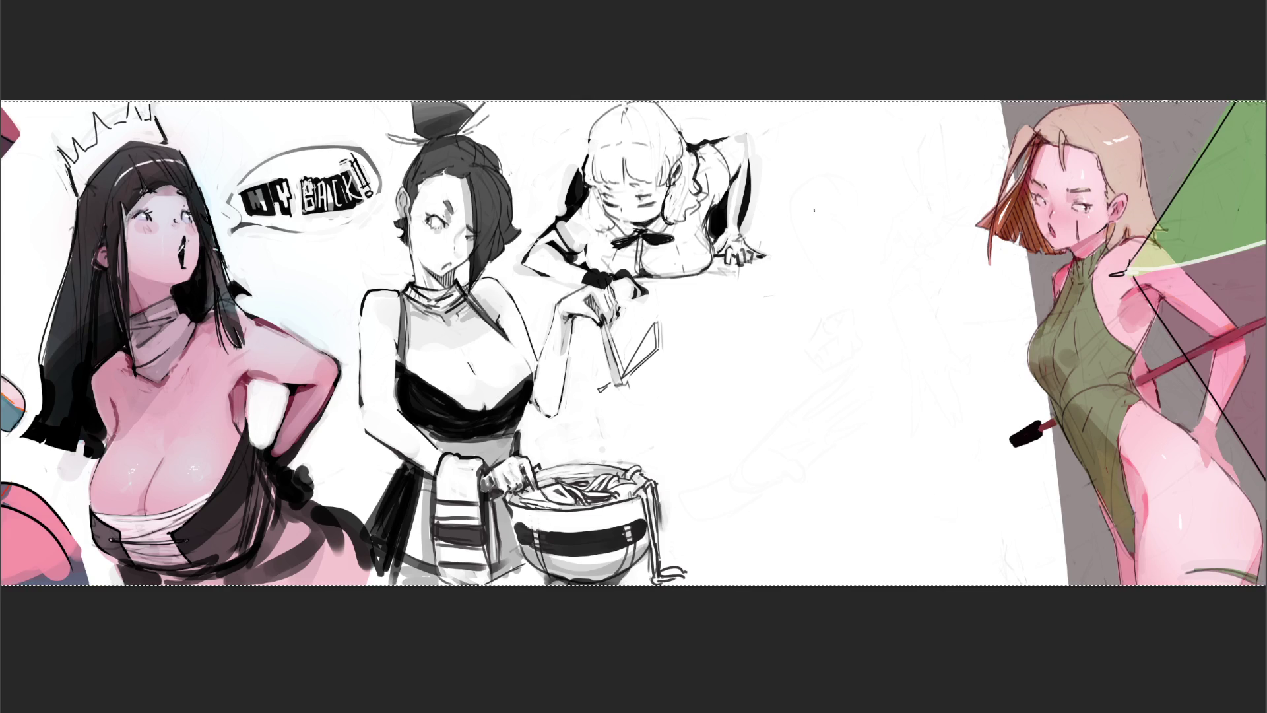
{"action": "mouse_move", "coordinate": [829, 218]}
{"action": "left_mouse_down"}
{"action": "mouse_move", "coordinate": [825, 237]}
{"action": "mouse_move", "coordinate": [848, 193]}
{"action": "mouse_move", "coordinate": [875, 198]}
{"action": "mouse_move", "coordinate": [885, 225]}
{"action": "mouse_move", "coordinate": [858, 217]}
{"action": "mouse_move", "coordinate": [841, 295]}
{"action": "mouse_move", "coordinate": [816, 246]}
{"action": "mouse_move", "coordinate": [816, 297]}
{"action": "left_mouse_up"}
Step: Sketch the kneeling figure's head with its left, lower and right sides and jaw
{"action": "left_click_drag", "start_coordinate": [834, 291], "coordinate": [840, 329]}
{"action": "left_click_drag", "start_coordinate": [817, 266], "coordinate": [809, 322]}
{"action": "left_click_drag", "start_coordinate": [814, 323], "coordinate": [829, 338]}
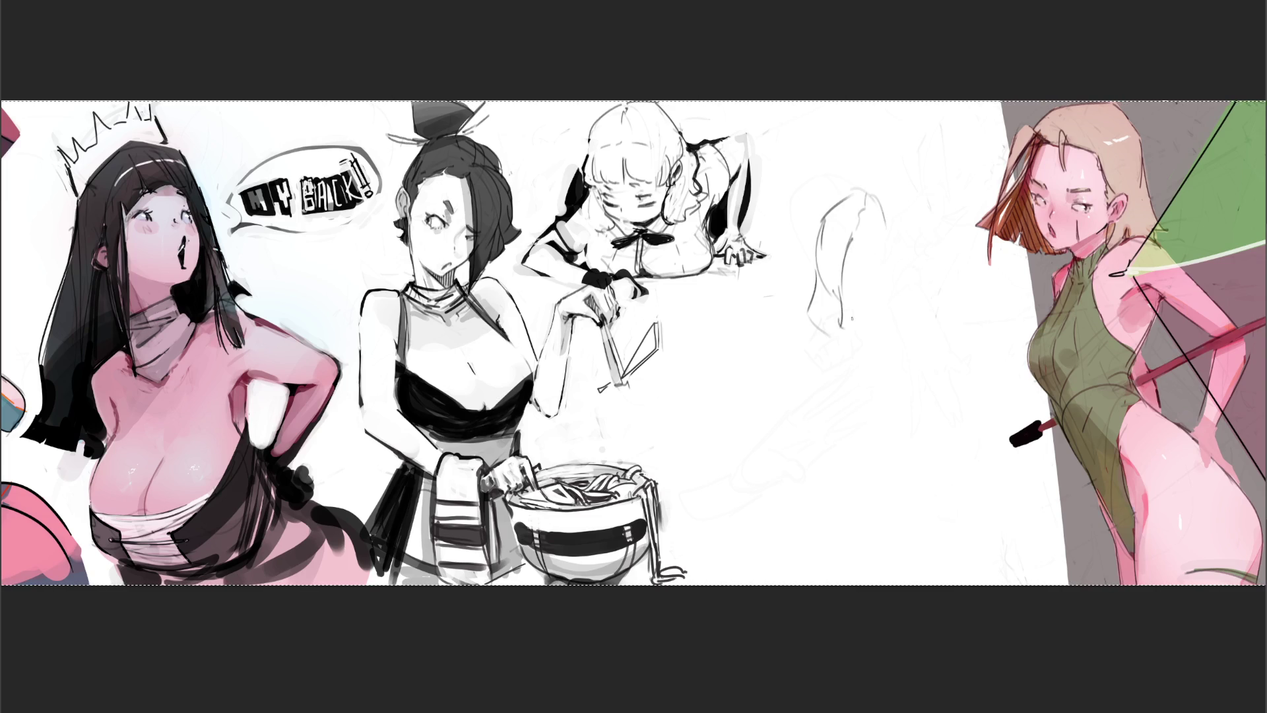
{"action": "mouse_move", "coordinate": [855, 282]}
{"action": "left_mouse_down"}
{"action": "mouse_move", "coordinate": [884, 284]}
{"action": "mouse_move", "coordinate": [877, 265]}
{"action": "left_mouse_up"}
{"action": "left_click_drag", "start_coordinate": [864, 255], "coordinate": [885, 267]}
{"action": "mouse_move", "coordinate": [874, 203]}
{"action": "left_mouse_down"}
{"action": "mouse_move", "coordinate": [892, 254]}
{"action": "mouse_move", "coordinate": [880, 278]}
{"action": "left_mouse_up"}
{"action": "mouse_move", "coordinate": [892, 224]}
{"action": "left_mouse_down"}
{"action": "mouse_move", "coordinate": [899, 276]}
{"action": "mouse_move", "coordinate": [872, 328]}
{"action": "mouse_move", "coordinate": [851, 305]}
{"action": "mouse_move", "coordinate": [862, 302]}
{"action": "mouse_move", "coordinate": [839, 303]}
{"action": "mouse_move", "coordinate": [861, 311]}
{"action": "left_mouse_up"}
Step: Sketch the neck, shoulder line and the arm hanging below it
{"action": "mouse_move", "coordinate": [870, 311]}
{"action": "left_mouse_down"}
{"action": "mouse_move", "coordinate": [852, 323]}
{"action": "mouse_move", "coordinate": [883, 322]}
{"action": "mouse_move", "coordinate": [909, 292]}
{"action": "left_mouse_up"}
{"action": "left_click_drag", "start_coordinate": [908, 290], "coordinate": [927, 344]}
{"action": "left_click_drag", "start_coordinate": [912, 346], "coordinate": [950, 350]}
{"action": "mouse_move", "coordinate": [909, 288]}
{"action": "left_mouse_down"}
{"action": "mouse_move", "coordinate": [976, 360]}
{"action": "mouse_move", "coordinate": [950, 416]}
{"action": "left_mouse_up"}
{"action": "left_click_drag", "start_coordinate": [973, 351], "coordinate": [958, 439]}
{"action": "left_click_drag", "start_coordinate": [959, 430], "coordinate": [960, 470]}
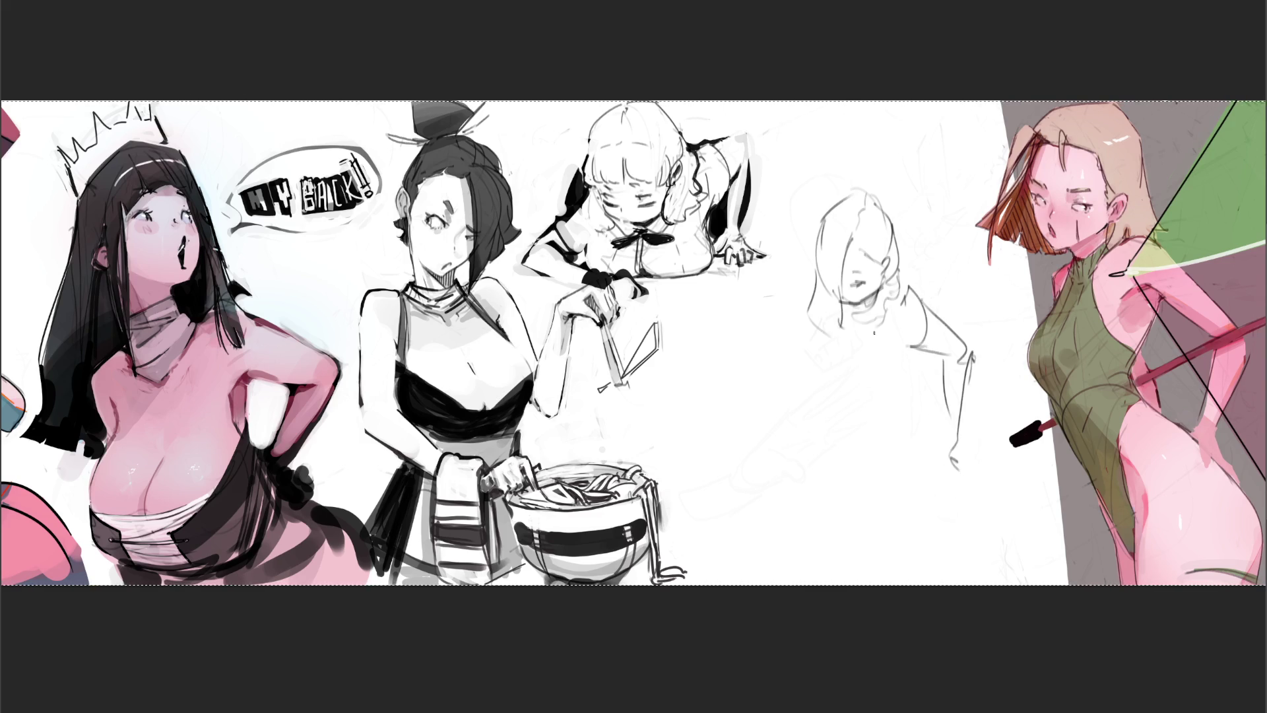
Step: Rough in the chest, torso side and hip contour
{"action": "mouse_move", "coordinate": [857, 319]}
{"action": "left_mouse_down"}
{"action": "mouse_move", "coordinate": [885, 392]}
{"action": "mouse_move", "coordinate": [825, 358]}
{"action": "mouse_move", "coordinate": [847, 325]}
{"action": "left_mouse_up"}
{"action": "left_click_drag", "start_coordinate": [925, 352], "coordinate": [915, 384]}
{"action": "mouse_move", "coordinate": [852, 404]}
{"action": "left_mouse_down"}
{"action": "mouse_move", "coordinate": [888, 416]}
{"action": "mouse_move", "coordinate": [897, 446]}
{"action": "left_mouse_up"}
{"action": "left_click_drag", "start_coordinate": [827, 385], "coordinate": [845, 422]}
{"action": "mouse_move", "coordinate": [918, 404]}
{"action": "left_mouse_down"}
{"action": "mouse_move", "coordinate": [922, 489]}
{"action": "mouse_move", "coordinate": [901, 496]}
{"action": "left_mouse_up"}
{"action": "mouse_move", "coordinate": [838, 448]}
{"action": "left_mouse_down"}
{"action": "mouse_move", "coordinate": [865, 442]}
{"action": "mouse_move", "coordinate": [876, 455]}
{"action": "left_mouse_up"}
{"action": "mouse_move", "coordinate": [836, 439]}
{"action": "left_mouse_down"}
{"action": "mouse_move", "coordinate": [851, 442]}
{"action": "mouse_move", "coordinate": [812, 436]}
{"action": "left_mouse_up"}
Step: Sketch the figure's left side down to the lower-left
{"action": "mouse_move", "coordinate": [821, 384]}
{"action": "left_mouse_down"}
{"action": "mouse_move", "coordinate": [823, 406]}
{"action": "mouse_move", "coordinate": [843, 392]}
{"action": "left_mouse_up"}
{"action": "left_click_drag", "start_coordinate": [843, 404], "coordinate": [834, 426]}
{"action": "left_click_drag", "start_coordinate": [815, 350], "coordinate": [796, 405]}
{"action": "left_click_drag", "start_coordinate": [802, 396], "coordinate": [832, 426]}
{"action": "left_click_drag", "start_coordinate": [805, 330], "coordinate": [791, 379]}
{"action": "mouse_move", "coordinate": [793, 359]}
{"action": "left_mouse_down"}
{"action": "mouse_move", "coordinate": [822, 375]}
{"action": "mouse_move", "coordinate": [811, 414]}
{"action": "mouse_move", "coordinate": [837, 452]}
{"action": "left_mouse_up"}
{"action": "mouse_move", "coordinate": [801, 404]}
{"action": "left_mouse_down"}
{"action": "mouse_move", "coordinate": [830, 465]}
{"action": "mouse_move", "coordinate": [771, 441]}
{"action": "mouse_move", "coordinate": [817, 468]}
{"action": "mouse_move", "coordinate": [759, 518]}
{"action": "left_mouse_up"}
Step: Outline the lap, folded legs and a foot reaching down-left, then move the faded sketch up
{"action": "mouse_move", "coordinate": [759, 518]}
{"action": "left_mouse_down"}
{"action": "mouse_move", "coordinate": [774, 538]}
{"action": "mouse_move", "coordinate": [904, 483]}
{"action": "left_mouse_up"}
{"action": "left_click_drag", "start_coordinate": [777, 546], "coordinate": [836, 556]}
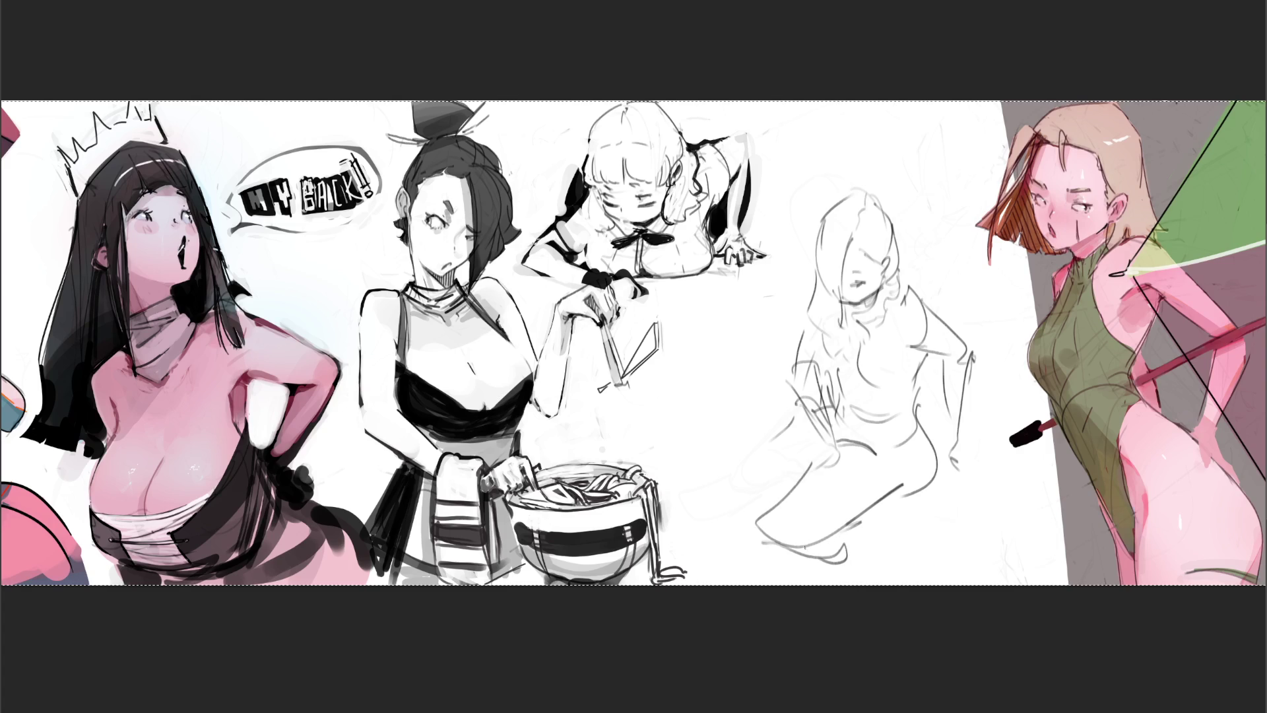
{"action": "mouse_move", "coordinate": [767, 435]}
{"action": "left_mouse_down"}
{"action": "mouse_move", "coordinate": [725, 500]}
{"action": "mouse_move", "coordinate": [682, 531]}
{"action": "left_mouse_up"}
{"action": "key", "text": "v"}
{"action": "mouse_move", "coordinate": [887, 396]}
{"action": "left_mouse_down"}
{"action": "mouse_move", "coordinate": [911, 353]}
{"action": "mouse_move", "coordinate": [902, 319]}
{"action": "left_mouse_up"}
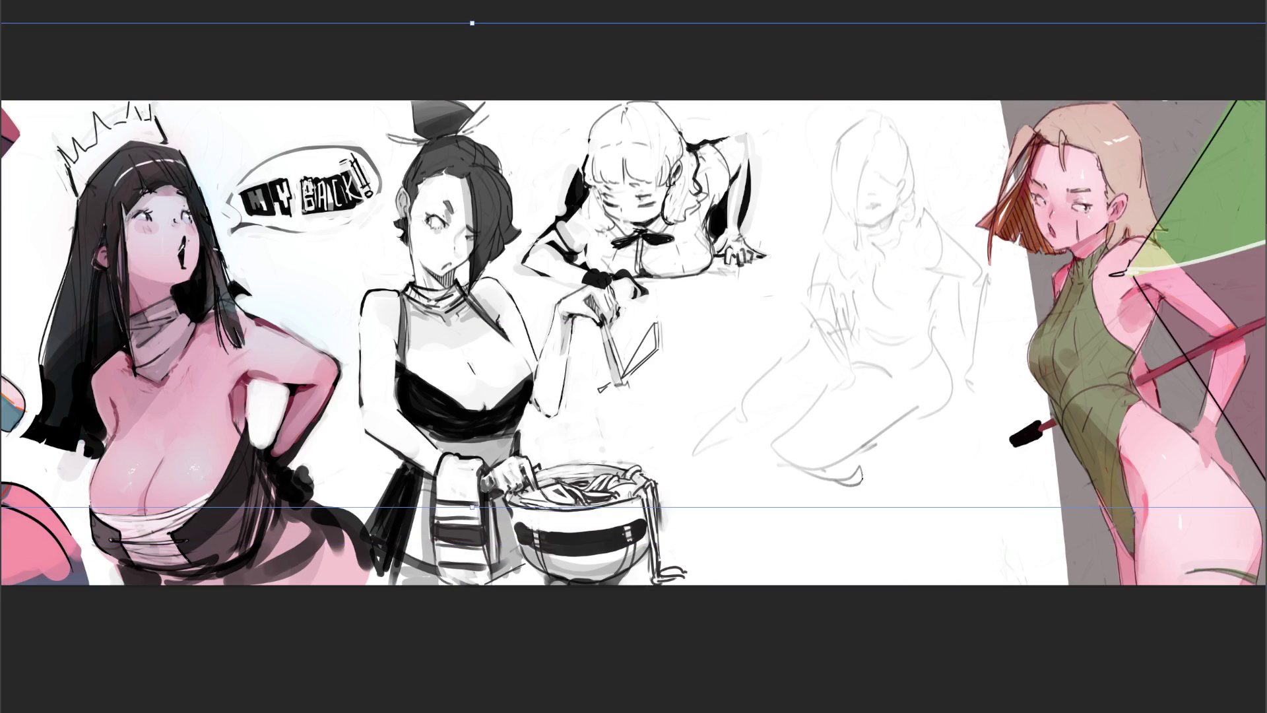
Step: Confirm the raised sketch, then draw the lips, jawline and darker hair lines
{"action": "key", "text": "b"}
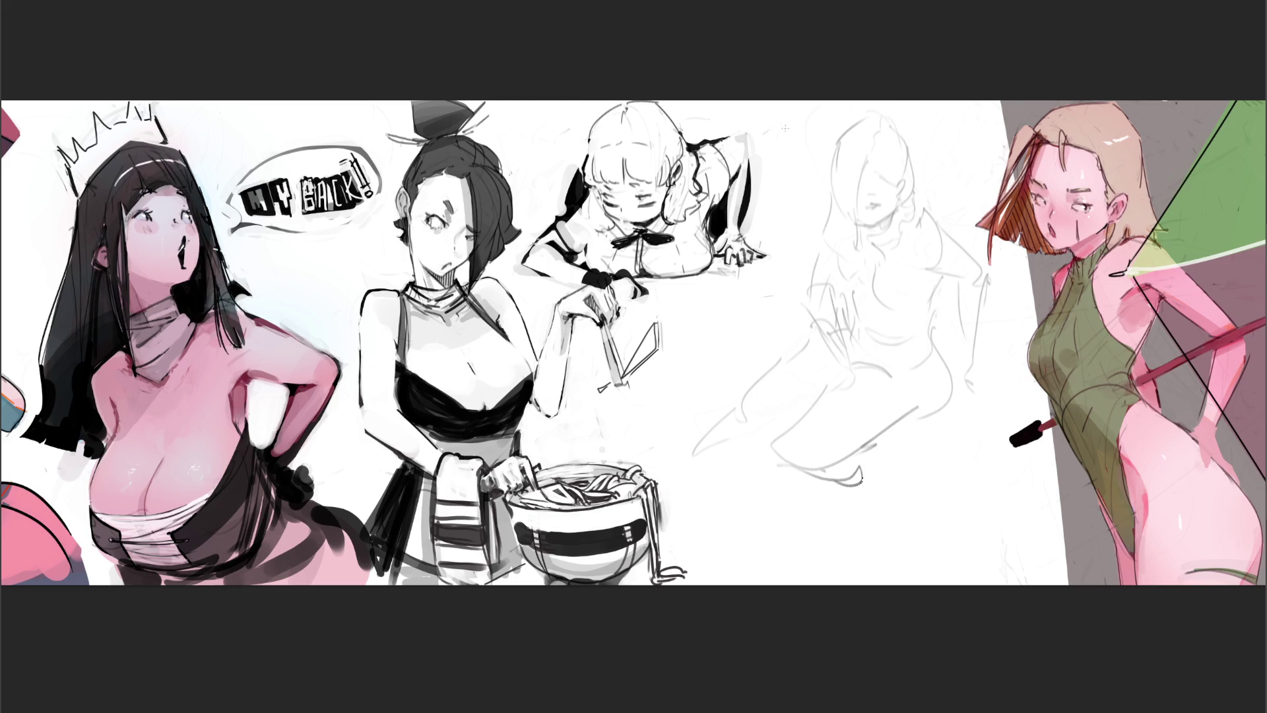
{"action": "mouse_move", "coordinate": [864, 204]}
{"action": "left_mouse_down"}
{"action": "mouse_move", "coordinate": [882, 205]}
{"action": "mouse_move", "coordinate": [875, 196]}
{"action": "left_mouse_up"}
{"action": "left_click_drag", "start_coordinate": [858, 226], "coordinate": [879, 224]}
{"action": "mouse_move", "coordinate": [871, 173]}
{"action": "left_mouse_down"}
{"action": "mouse_move", "coordinate": [899, 200]}
{"action": "mouse_move", "coordinate": [857, 205]}
{"action": "mouse_move", "coordinate": [857, 235]}
{"action": "left_mouse_up"}
{"action": "left_click_drag", "start_coordinate": [836, 146], "coordinate": [828, 237]}
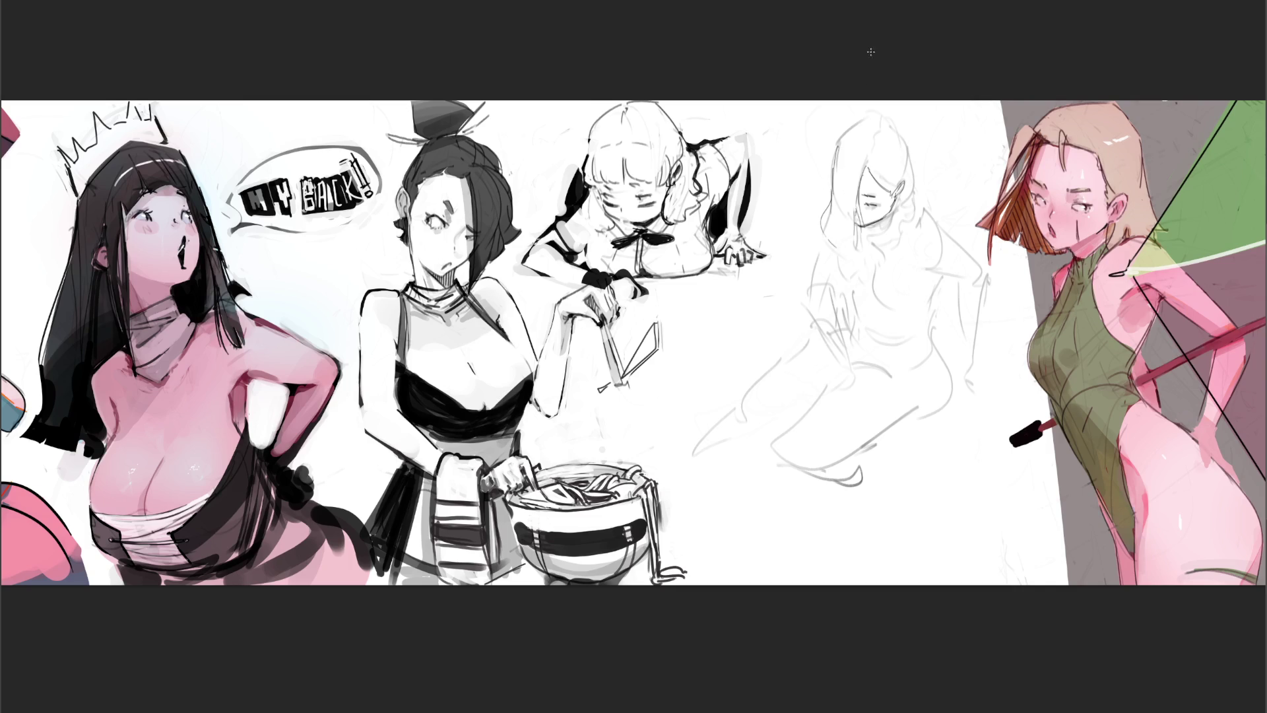
{"action": "mouse_move", "coordinate": [850, 128]}
{"action": "left_mouse_down"}
{"action": "mouse_move", "coordinate": [871, 119]}
{"action": "mouse_move", "coordinate": [916, 180]}
{"action": "mouse_move", "coordinate": [876, 235]}
{"action": "left_mouse_up"}
Step: Darken the hair's right side, neck, chin shading, shoulder, arm line and chest underside
{"action": "mouse_move", "coordinate": [912, 173]}
{"action": "left_mouse_down"}
{"action": "mouse_move", "coordinate": [927, 211]}
{"action": "mouse_move", "coordinate": [888, 251]}
{"action": "left_mouse_up"}
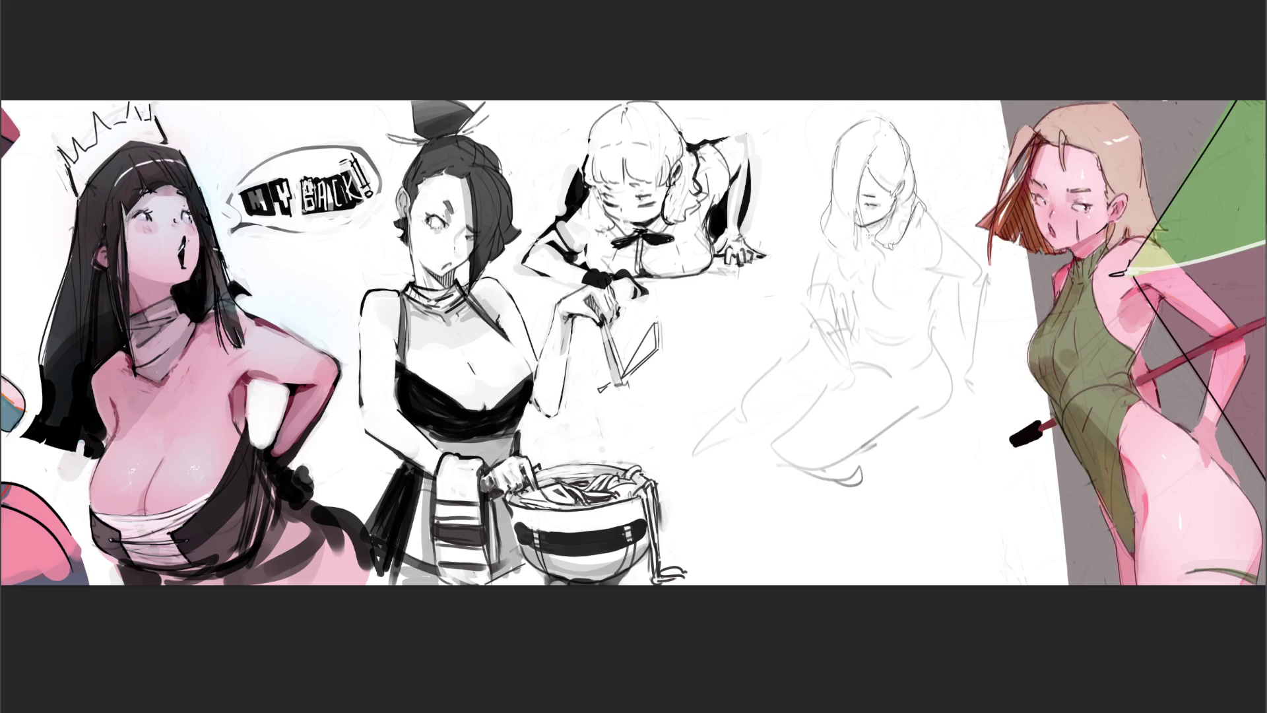
{"action": "left_click_drag", "start_coordinate": [874, 225], "coordinate": [863, 240]}
{"action": "mouse_move", "coordinate": [909, 257]}
{"action": "left_mouse_down"}
{"action": "mouse_move", "coordinate": [977, 269]}
{"action": "mouse_move", "coordinate": [987, 284]}
{"action": "mouse_move", "coordinate": [990, 269]}
{"action": "mouse_move", "coordinate": [975, 350]}
{"action": "left_mouse_up"}
{"action": "left_click_drag", "start_coordinate": [987, 280], "coordinate": [982, 377]}
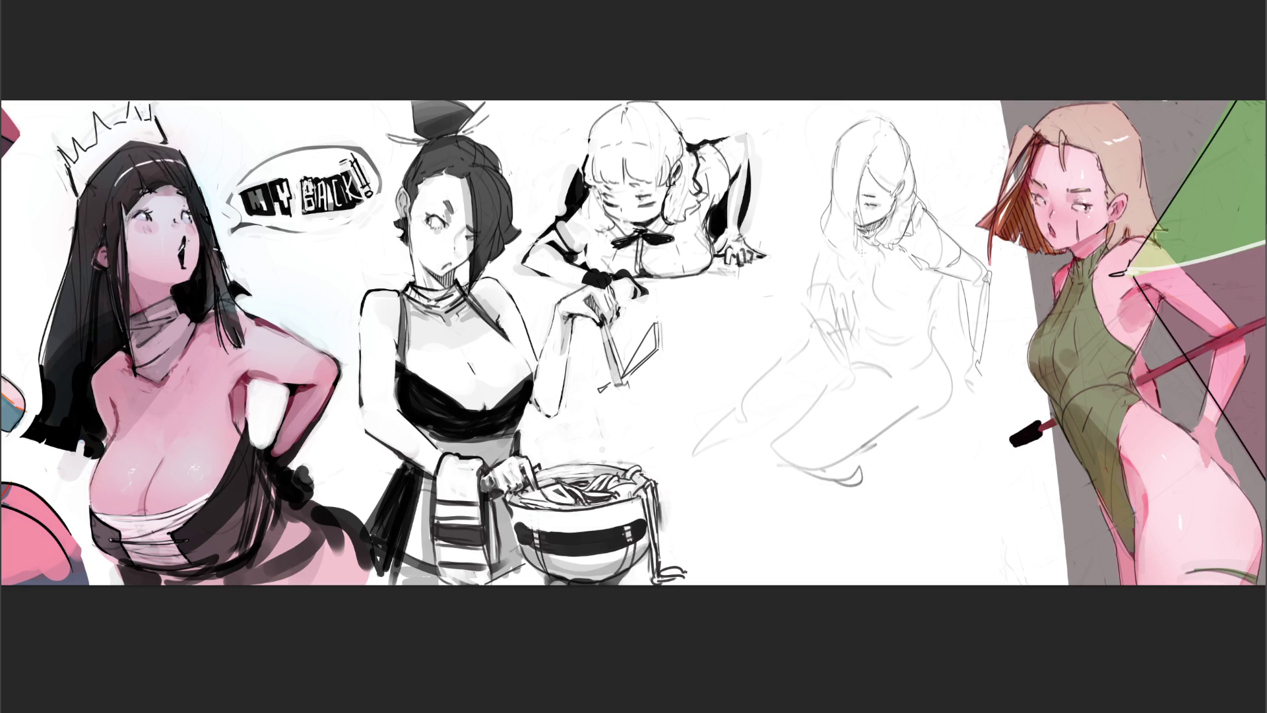
{"action": "left_click_drag", "start_coordinate": [860, 242], "coordinate": [850, 272]}
{"action": "mouse_move", "coordinate": [871, 291]}
{"action": "left_mouse_down"}
{"action": "mouse_move", "coordinate": [891, 309]}
{"action": "mouse_move", "coordinate": [938, 299]}
{"action": "left_mouse_up"}
Step: Trace the hip curve, torso line and waist, undoing the last hip stroke
{"action": "left_click_drag", "start_coordinate": [932, 333], "coordinate": [945, 383]}
{"action": "mouse_move", "coordinate": [858, 311]}
{"action": "left_mouse_down"}
{"action": "mouse_move", "coordinate": [861, 361]}
{"action": "mouse_move", "coordinate": [890, 331]}
{"action": "mouse_move", "coordinate": [862, 378]}
{"action": "left_mouse_up"}
{"action": "left_click_drag", "start_coordinate": [929, 351], "coordinate": [888, 365]}
{"action": "left_click_drag", "start_coordinate": [847, 323], "coordinate": [841, 356]}
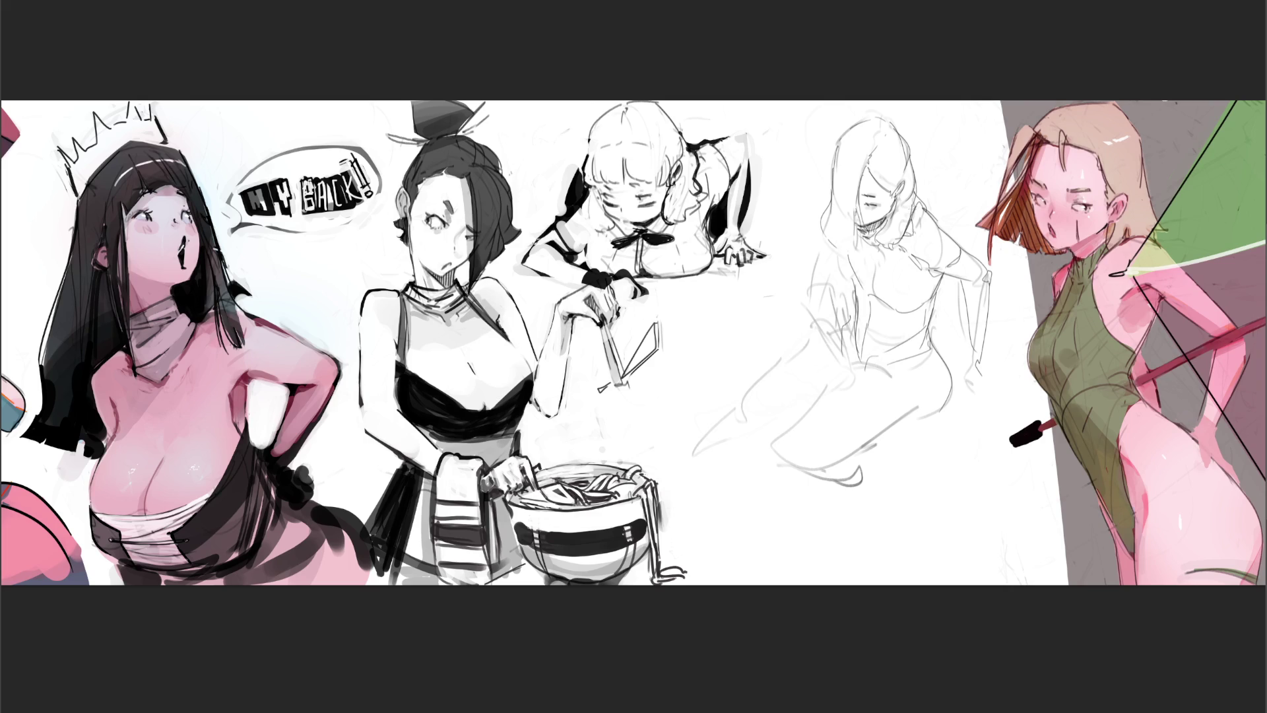
{"action": "mouse_move", "coordinate": [858, 367]}
{"action": "left_mouse_down"}
{"action": "mouse_move", "coordinate": [898, 383]}
{"action": "mouse_move", "coordinate": [805, 416]}
{"action": "mouse_move", "coordinate": [786, 452]}
{"action": "mouse_move", "coordinate": [808, 465]}
{"action": "mouse_move", "coordinate": [785, 467]}
{"action": "mouse_move", "coordinate": [815, 473]}
{"action": "mouse_move", "coordinate": [873, 442]}
{"action": "left_mouse_up"}
{"action": "key", "text": "ctrl+z"}
Step: Rework the thigh strokes, undoing them, then add the knee and shape the foot
{"action": "left_click_drag", "start_coordinate": [811, 473], "coordinate": [933, 404]}
{"action": "mouse_move", "coordinate": [945, 356]}
{"action": "left_mouse_down"}
{"action": "mouse_move", "coordinate": [919, 420]}
{"action": "mouse_move", "coordinate": [899, 429]}
{"action": "left_mouse_up"}
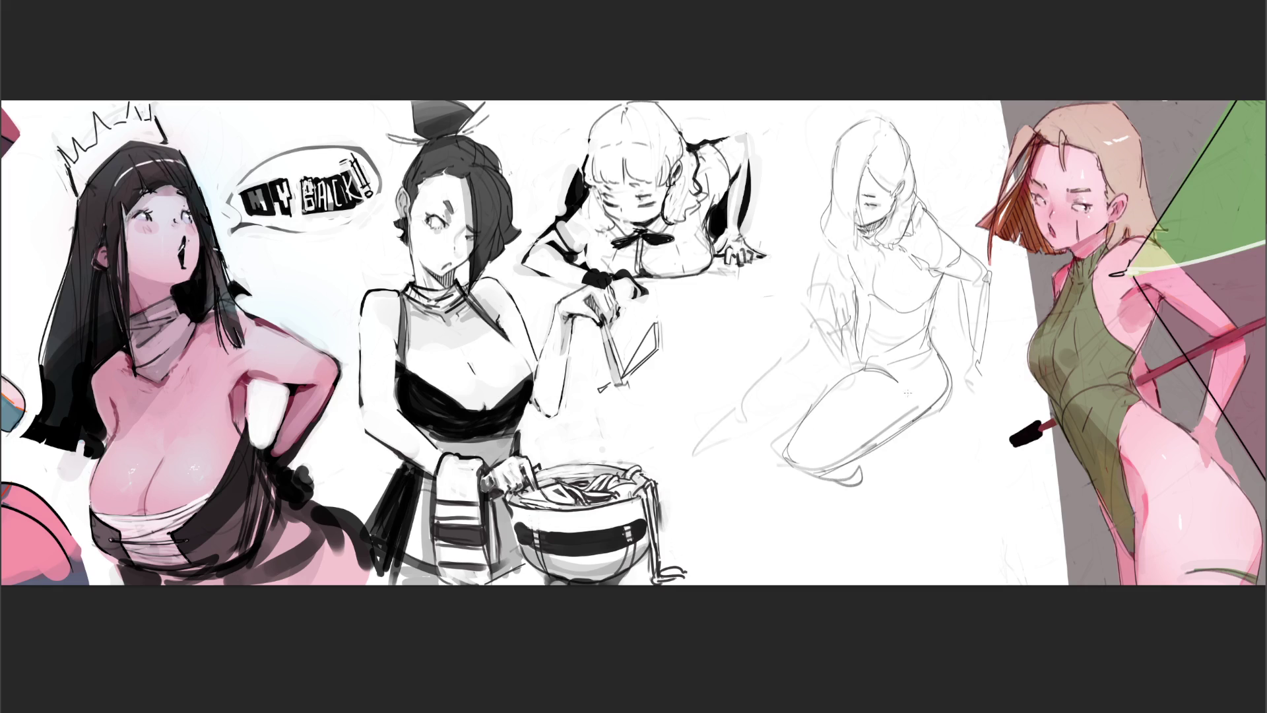
{"action": "key", "text": "ctrl+z"}
{"action": "left_click_drag", "start_coordinate": [870, 377], "coordinate": [897, 382]}
{"action": "key", "text": "ctrl+z"}
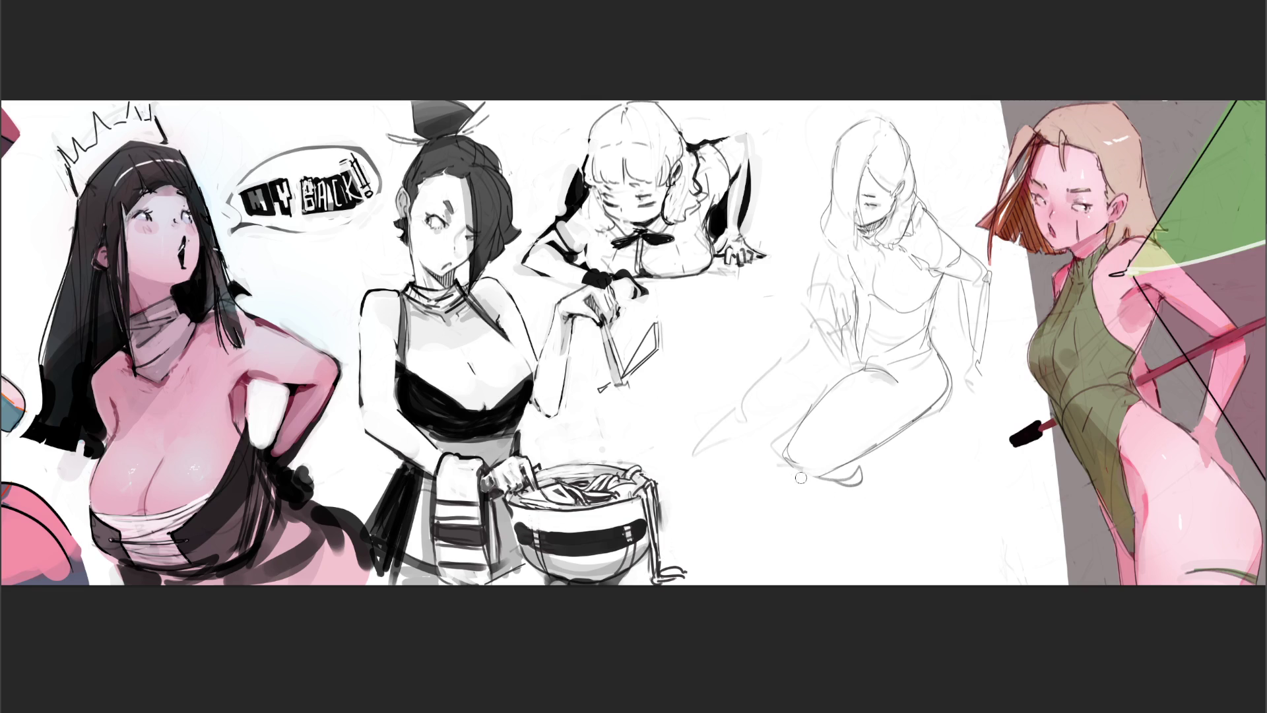
{"action": "left_click_drag", "start_coordinate": [811, 475], "coordinate": [783, 467]}
{"action": "mouse_move", "coordinate": [861, 460]}
{"action": "left_mouse_down"}
{"action": "mouse_move", "coordinate": [859, 492]}
{"action": "mouse_move", "coordinate": [871, 502]}
{"action": "mouse_move", "coordinate": [881, 488]}
{"action": "mouse_move", "coordinate": [873, 538]}
{"action": "mouse_move", "coordinate": [890, 517]}
{"action": "mouse_move", "coordinate": [868, 528]}
{"action": "mouse_move", "coordinate": [878, 502]}
{"action": "mouse_move", "coordinate": [851, 539]}
{"action": "left_mouse_up"}
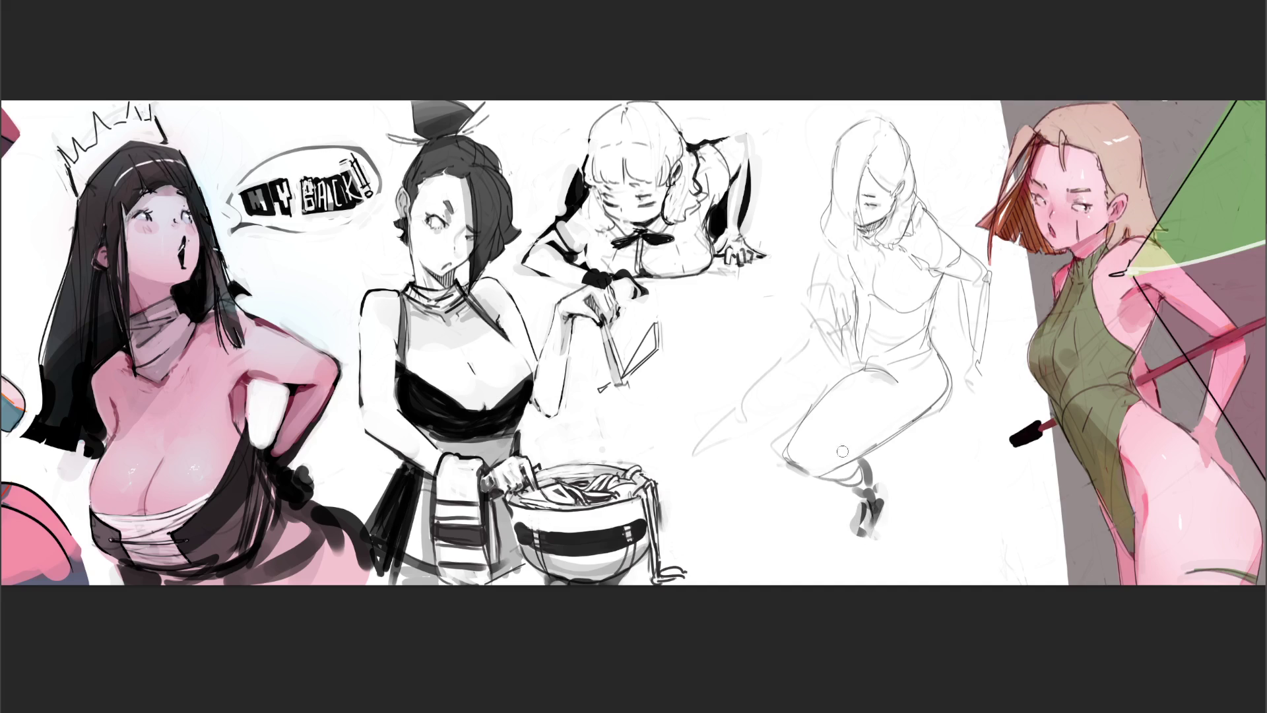
Step: Ink the leg extending left, then the left shoulder curve and torso side in dark strokes
{"action": "mouse_move", "coordinate": [720, 422]}
{"action": "left_mouse_down"}
{"action": "mouse_move", "coordinate": [768, 429]}
{"action": "mouse_move", "coordinate": [747, 395]}
{"action": "mouse_move", "coordinate": [816, 345]}
{"action": "left_mouse_up"}
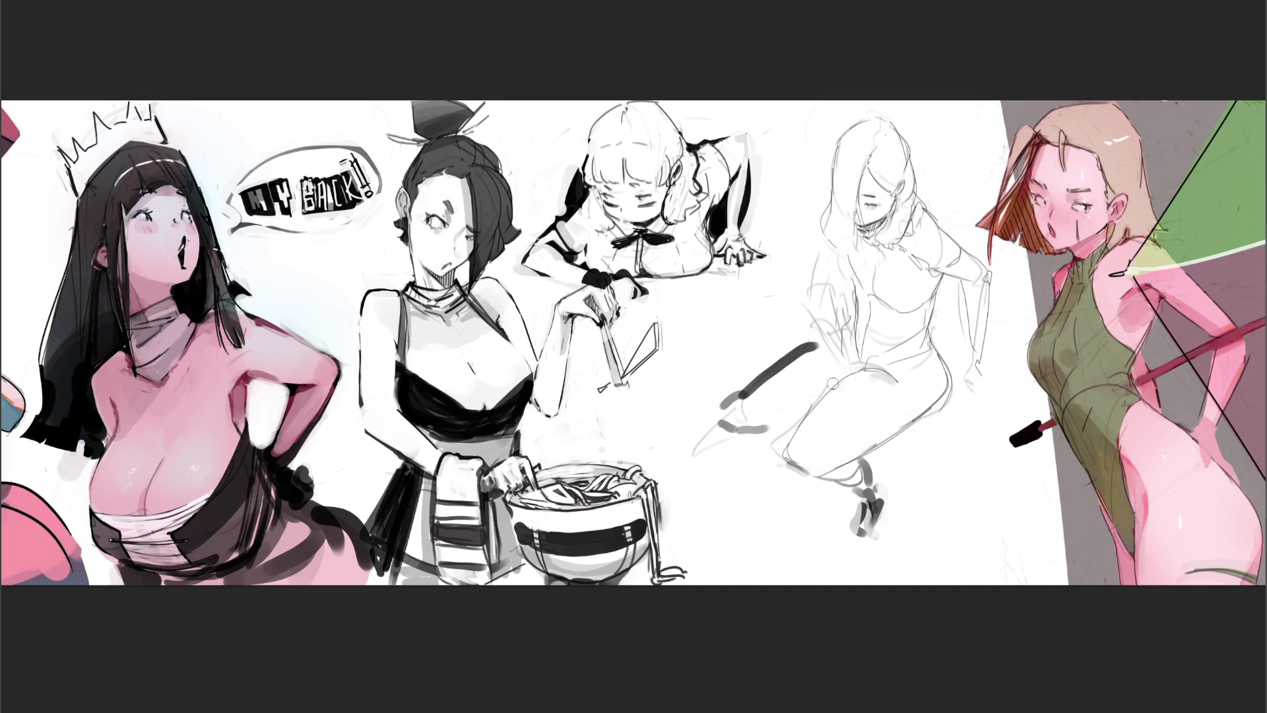
{"action": "key", "text": "ctrl+z"}
{"action": "key", "text": "ctrl+z"}
{"action": "left_click_drag", "start_coordinate": [771, 426], "coordinate": [807, 413]}
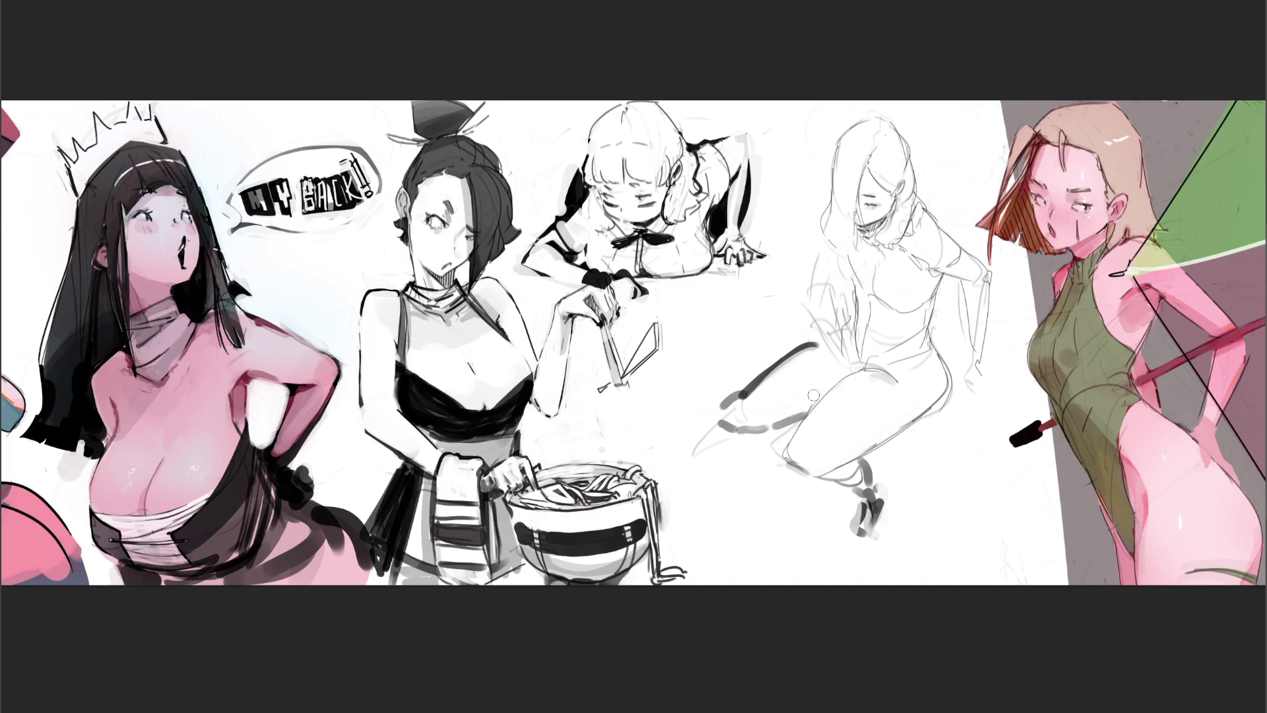
{"action": "left_click_drag", "start_coordinate": [819, 342], "coordinate": [845, 319]}
{"action": "left_click_drag", "start_coordinate": [797, 367], "coordinate": [847, 313]}
{"action": "mouse_move", "coordinate": [732, 396]}
{"action": "left_mouse_down"}
{"action": "mouse_move", "coordinate": [671, 456]}
{"action": "mouse_move", "coordinate": [729, 428]}
{"action": "left_mouse_up"}
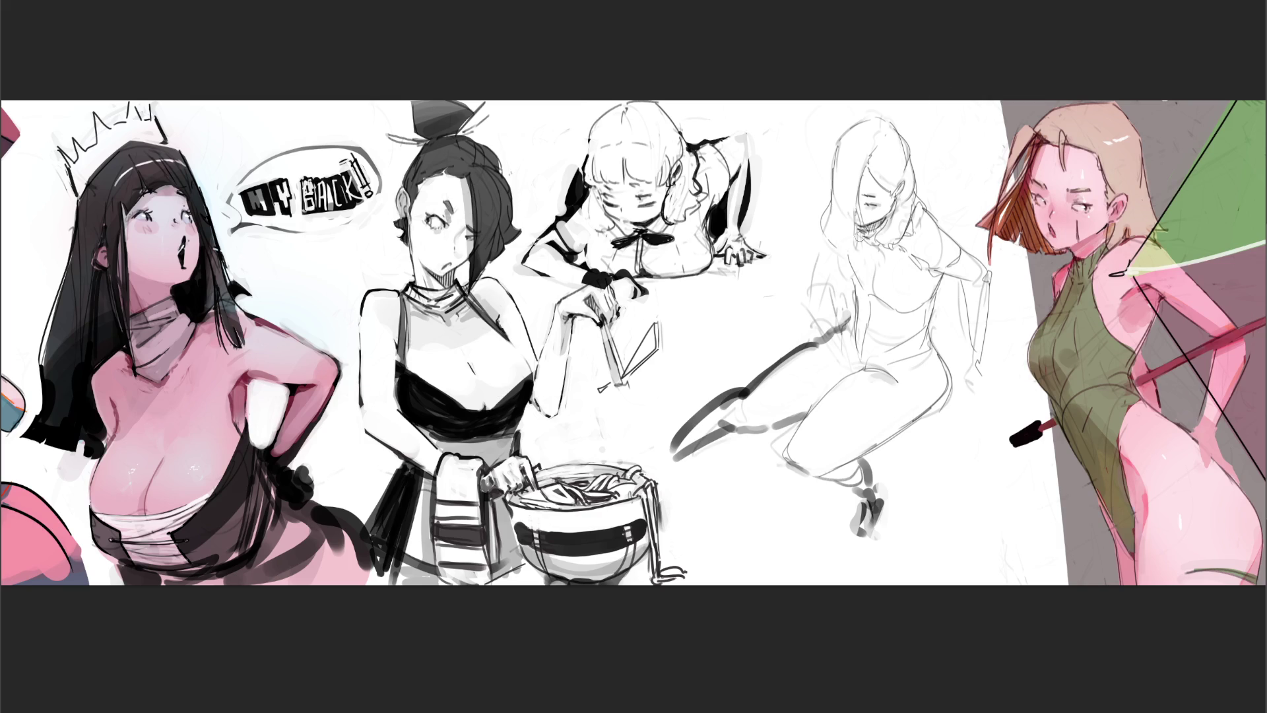
{"action": "mouse_move", "coordinate": [841, 250]}
{"action": "left_mouse_down"}
{"action": "mouse_move", "coordinate": [846, 278]}
{"action": "mouse_move", "coordinate": [878, 305]}
{"action": "mouse_move", "coordinate": [914, 295]}
{"action": "mouse_move", "coordinate": [923, 276]}
{"action": "mouse_move", "coordinate": [871, 284]}
{"action": "mouse_move", "coordinate": [871, 295]}
{"action": "left_mouse_up"}
{"action": "left_click_drag", "start_coordinate": [852, 284], "coordinate": [853, 324]}
Step: Ink darker lines on the torso, left thigh, shoulder, forearm, hand and left hip
{"action": "mouse_move", "coordinate": [946, 277]}
{"action": "left_mouse_down"}
{"action": "mouse_move", "coordinate": [924, 338]}
{"action": "mouse_move", "coordinate": [950, 372]}
{"action": "mouse_move", "coordinate": [921, 419]}
{"action": "left_mouse_up"}
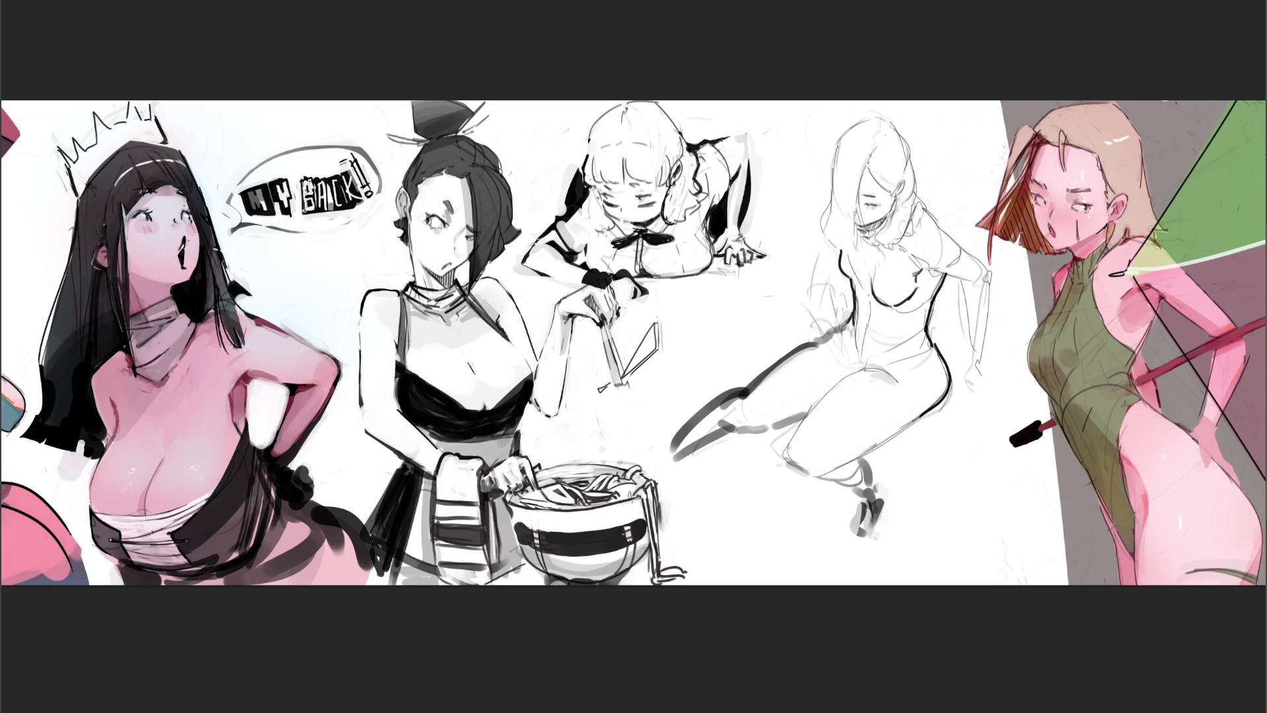
{"action": "mouse_move", "coordinate": [785, 457]}
{"action": "left_mouse_down"}
{"action": "mouse_move", "coordinate": [840, 382]}
{"action": "mouse_move", "coordinate": [860, 370]}
{"action": "mouse_move", "coordinate": [890, 377]}
{"action": "left_mouse_up"}
{"action": "mouse_move", "coordinate": [928, 213]}
{"action": "left_mouse_down"}
{"action": "mouse_move", "coordinate": [982, 261]}
{"action": "mouse_move", "coordinate": [982, 282]}
{"action": "mouse_move", "coordinate": [1002, 272]}
{"action": "mouse_move", "coordinate": [987, 290]}
{"action": "mouse_move", "coordinate": [981, 354]}
{"action": "left_mouse_up"}
{"action": "mouse_move", "coordinate": [1002, 275]}
{"action": "left_mouse_down"}
{"action": "mouse_move", "coordinate": [980, 380]}
{"action": "mouse_move", "coordinate": [1003, 386]}
{"action": "left_mouse_up"}
{"action": "left_click_drag", "start_coordinate": [987, 390], "coordinate": [989, 396]}
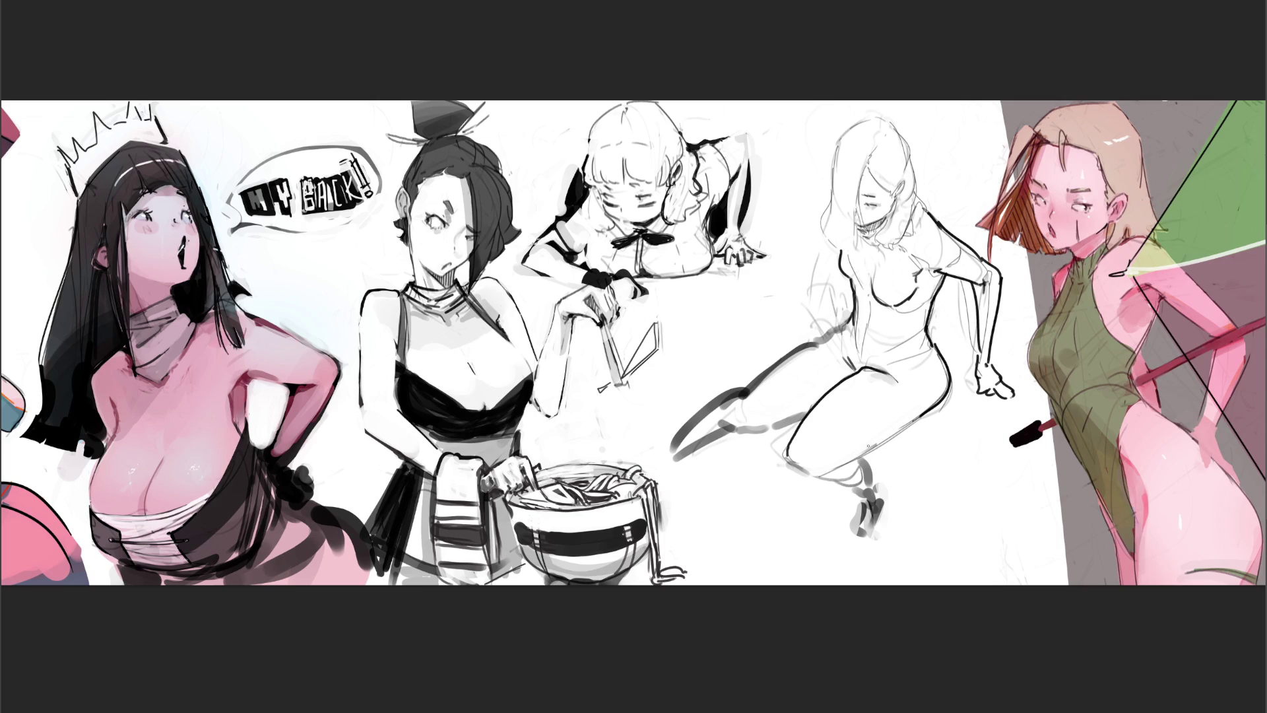
{"action": "left_click_drag", "start_coordinate": [847, 466], "coordinate": [927, 413]}
{"action": "mouse_move", "coordinate": [842, 308]}
{"action": "left_mouse_down"}
{"action": "mouse_move", "coordinate": [850, 338]}
{"action": "mouse_move", "coordinate": [899, 351]}
{"action": "left_mouse_up"}
Step: Try strokes for a raised leg and upper arm, then undo them
{"action": "mouse_move", "coordinate": [753, 359]}
{"action": "left_mouse_down"}
{"action": "mouse_move", "coordinate": [769, 373]}
{"action": "mouse_move", "coordinate": [772, 334]}
{"action": "mouse_move", "coordinate": [803, 329]}
{"action": "mouse_move", "coordinate": [763, 364]}
{"action": "left_mouse_up"}
{"action": "left_click_drag", "start_coordinate": [822, 238], "coordinate": [813, 281]}
{"action": "key", "text": "ctrl+z"}
{"action": "key", "text": "ctrl+z"}
{"action": "key", "text": "ctrl+z"}
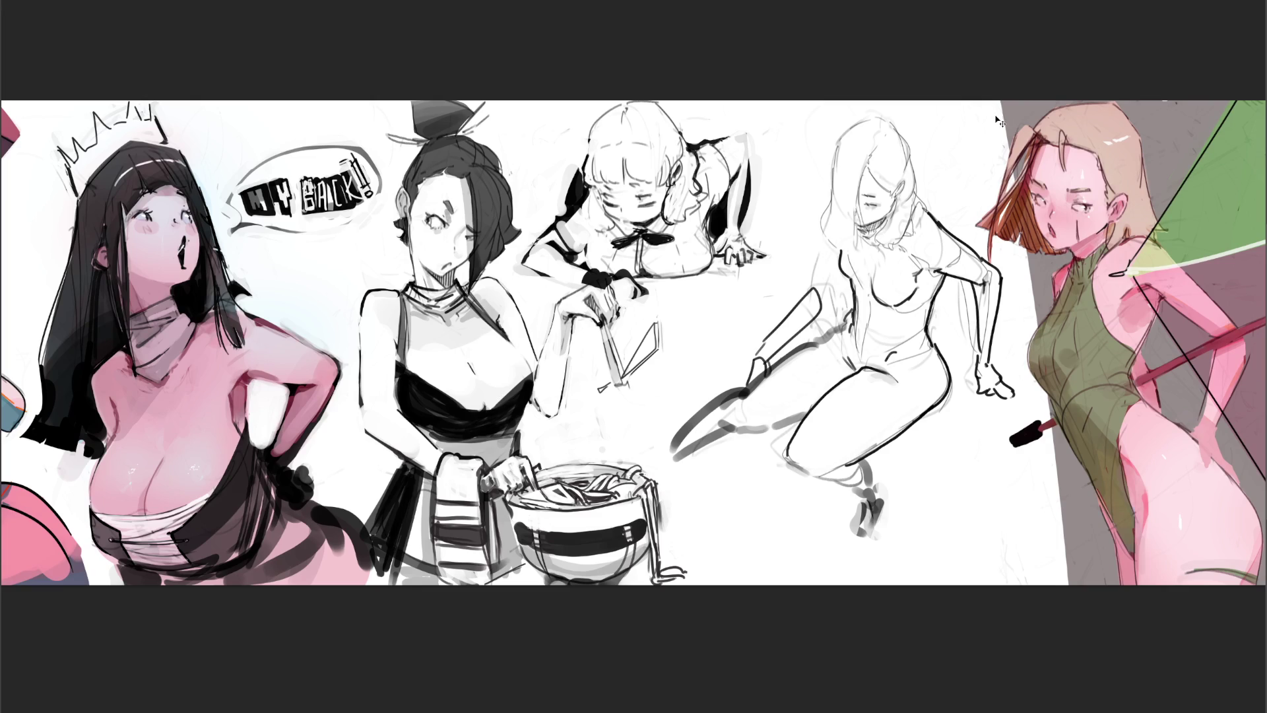
{"action": "mouse_move", "coordinate": [755, 355]}
{"action": "left_mouse_down"}
{"action": "mouse_move", "coordinate": [804, 289]}
{"action": "mouse_move", "coordinate": [816, 317]}
{"action": "mouse_move", "coordinate": [756, 376]}
{"action": "left_mouse_up"}
{"action": "left_click_drag", "start_coordinate": [820, 239], "coordinate": [800, 283]}
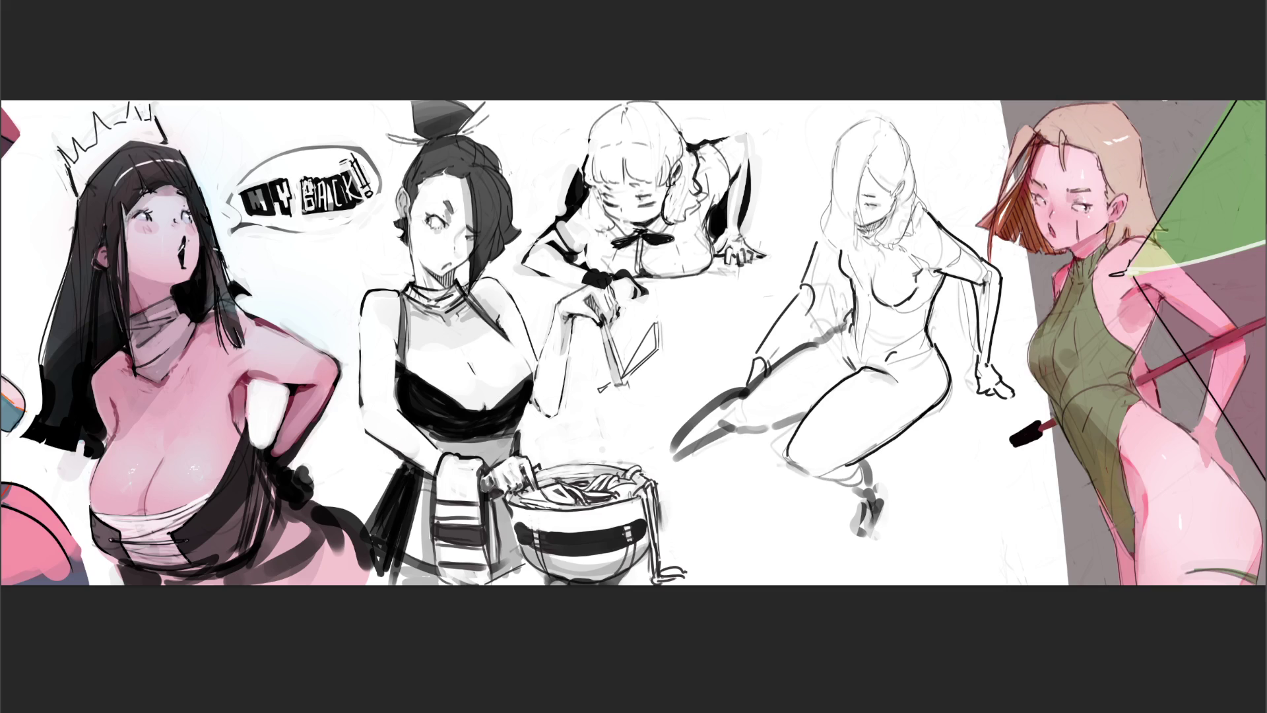
{"action": "key", "text": "ctrl+z"}
{"action": "key", "text": "ctrl+z"}
{"action": "key", "text": "ctrl+z"}
{"action": "key", "text": "ctrl+z"}
{"action": "key", "text": "ctrl+z"}
{"action": "key", "text": "ctrl+z"}
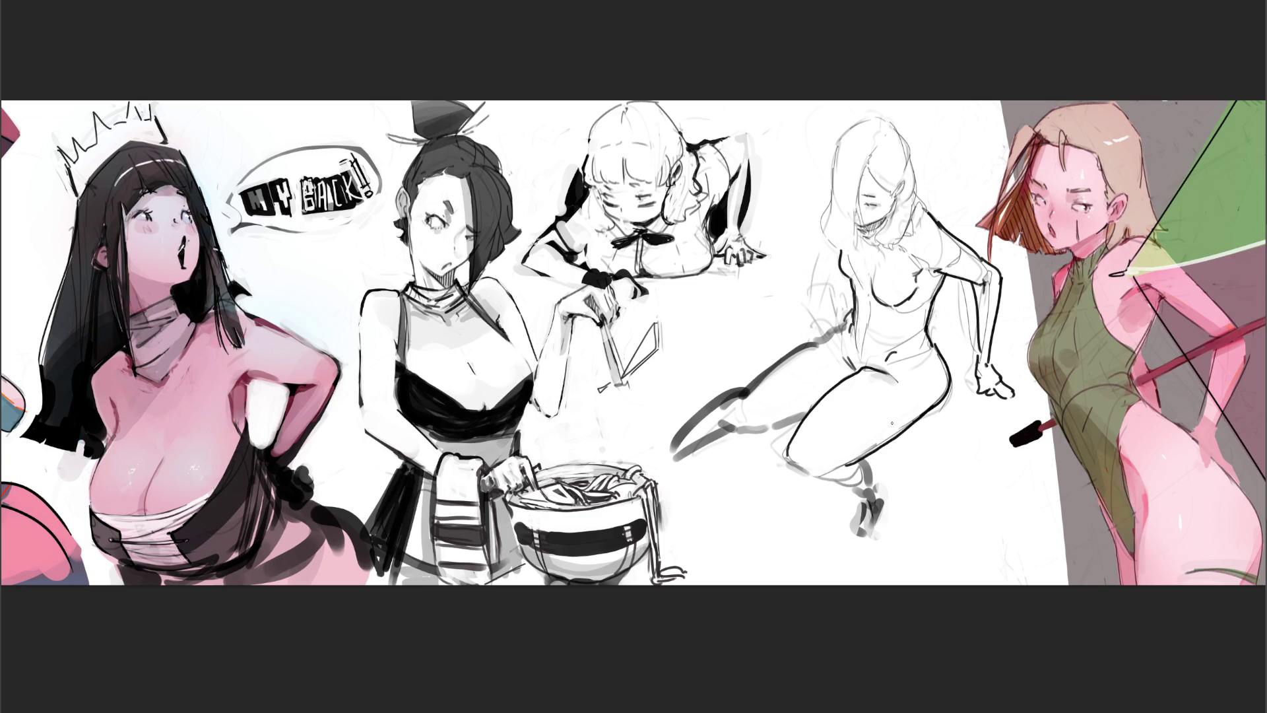
Step: Ink a bunny-ear stroke, a choker line under the chin and a redrawn head outline
{"action": "mouse_move", "coordinate": [840, 134]}
{"action": "left_mouse_down"}
{"action": "mouse_move", "coordinate": [836, 123]}
{"action": "mouse_move", "coordinate": [856, 129]}
{"action": "mouse_move", "coordinate": [821, 125]}
{"action": "mouse_move", "coordinate": [832, 136]}
{"action": "mouse_move", "coordinate": [792, 147]}
{"action": "mouse_move", "coordinate": [796, 167]}
{"action": "mouse_move", "coordinate": [779, 158]}
{"action": "mouse_move", "coordinate": [774, 170]}
{"action": "mouse_move", "coordinate": [826, 184]}
{"action": "mouse_move", "coordinate": [815, 200]}
{"action": "mouse_move", "coordinate": [834, 184]}
{"action": "left_mouse_up"}
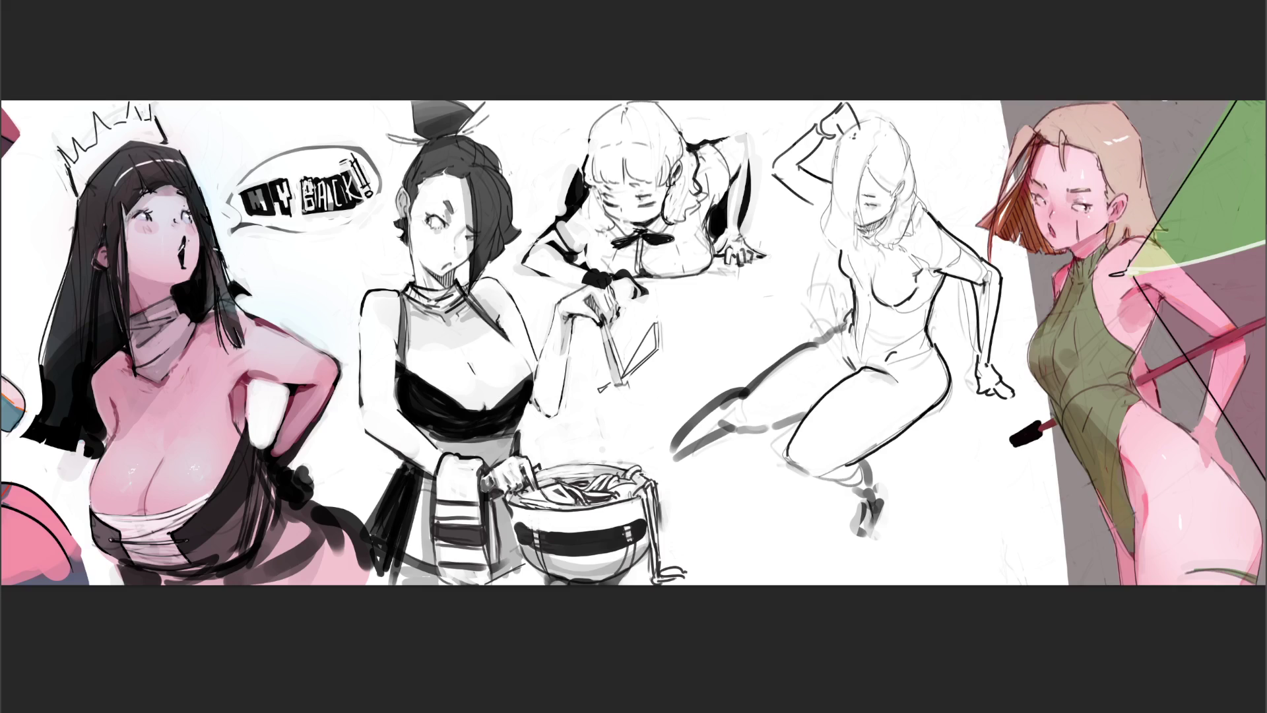
{"action": "mouse_move", "coordinate": [858, 232]}
{"action": "left_mouse_down"}
{"action": "mouse_move", "coordinate": [879, 225]}
{"action": "mouse_move", "coordinate": [870, 244]}
{"action": "left_mouse_up"}
{"action": "left_click_drag", "start_coordinate": [844, 134], "coordinate": [835, 179]}
{"action": "key", "text": "ctrl+z"}
{"action": "left_click_drag", "start_coordinate": [842, 134], "coordinate": [828, 183]}
{"action": "key", "text": "ctrl+z"}
{"action": "mouse_move", "coordinate": [840, 140]}
{"action": "left_mouse_down"}
{"action": "mouse_move", "coordinate": [817, 233]}
{"action": "mouse_move", "coordinate": [829, 247]}
{"action": "left_mouse_up"}
Step: Add dark hair lines framing the face, near the neck, along the right side and on top
{"action": "mouse_move", "coordinate": [859, 182]}
{"action": "left_mouse_down"}
{"action": "mouse_move", "coordinate": [864, 221]}
{"action": "mouse_move", "coordinate": [847, 253]}
{"action": "left_mouse_up"}
{"action": "key", "text": "ctrl+z"}
{"action": "mouse_move", "coordinate": [890, 166]}
{"action": "left_mouse_down"}
{"action": "mouse_move", "coordinate": [868, 197]}
{"action": "mouse_move", "coordinate": [884, 231]}
{"action": "left_mouse_up"}
{"action": "mouse_move", "coordinate": [900, 230]}
{"action": "left_mouse_down"}
{"action": "mouse_move", "coordinate": [879, 253]}
{"action": "mouse_move", "coordinate": [904, 249]}
{"action": "left_mouse_up"}
{"action": "left_click_drag", "start_coordinate": [924, 205], "coordinate": [908, 233]}
{"action": "left_click_drag", "start_coordinate": [929, 205], "coordinate": [923, 213]}
{"action": "mouse_move", "coordinate": [866, 116]}
{"action": "left_mouse_down"}
{"action": "mouse_move", "coordinate": [886, 122]}
{"action": "mouse_move", "coordinate": [934, 213]}
{"action": "left_mouse_up"}
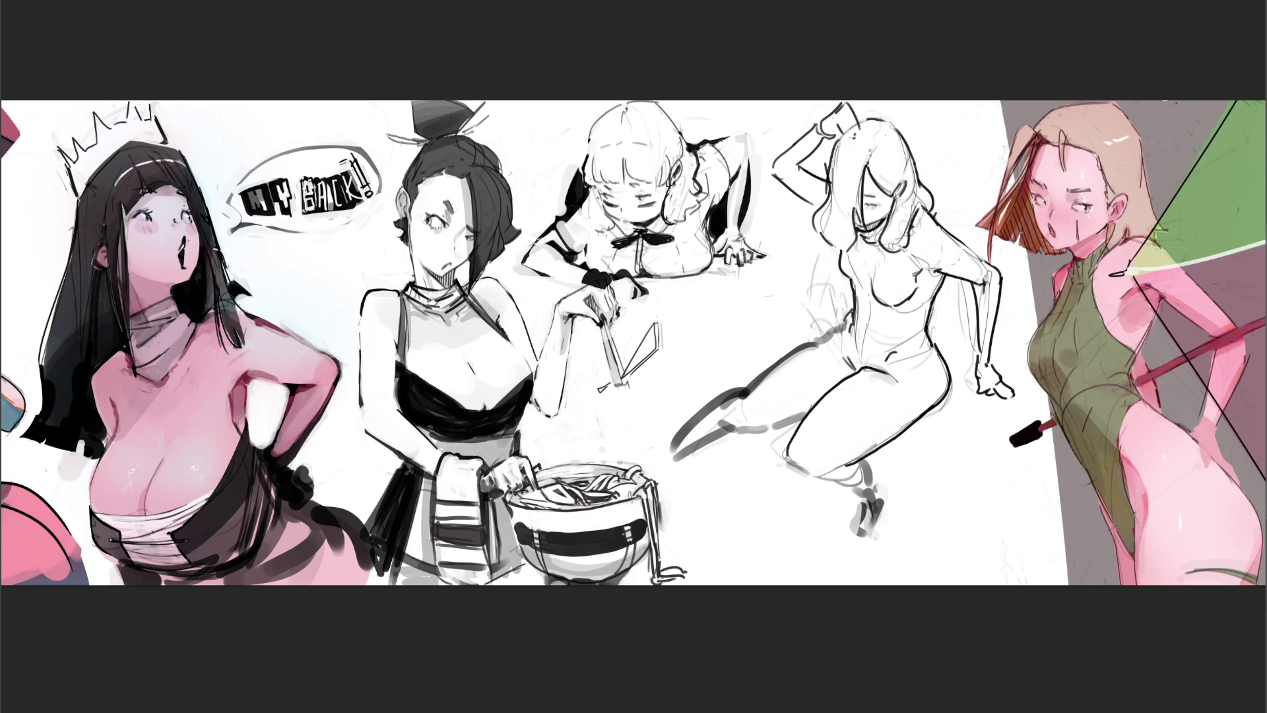
{"action": "left_click_drag", "start_coordinate": [879, 129], "coordinate": [886, 139]}
Step: Darken the chin with a curved stroke and draw a long looping line across the legs
{"action": "left_click_drag", "start_coordinate": [862, 211], "coordinate": [854, 226]}
{"action": "left_click_drag", "start_coordinate": [857, 225], "coordinate": [880, 229]}
{"action": "mouse_move", "coordinate": [669, 442]}
{"action": "left_mouse_down"}
{"action": "mouse_move", "coordinate": [660, 460]}
{"action": "mouse_move", "coordinate": [653, 441]}
{"action": "mouse_move", "coordinate": [644, 464]}
{"action": "left_mouse_up"}
{"action": "mouse_move", "coordinate": [650, 441]}
{"action": "left_mouse_down"}
{"action": "mouse_move", "coordinate": [993, 521]}
{"action": "mouse_move", "coordinate": [806, 558]}
{"action": "left_mouse_up"}
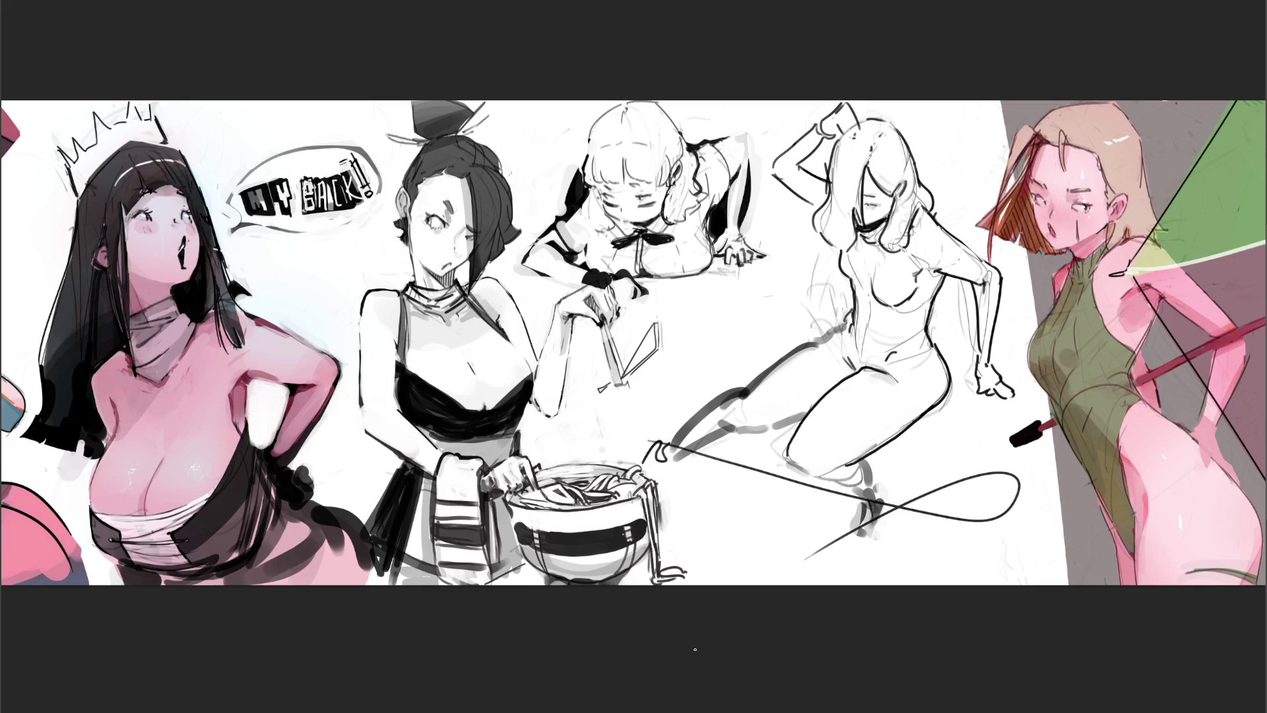
Step: Fade the figure's lines to pale grey with a soft eraser and draw a choker at the neck
{"action": "mouse_move", "coordinate": [726, 522]}
{"action": "left_mouse_down"}
{"action": "mouse_move", "coordinate": [1004, 502]}
{"action": "mouse_move", "coordinate": [566, 462]}
{"action": "mouse_move", "coordinate": [820, 251]}
{"action": "left_mouse_up"}
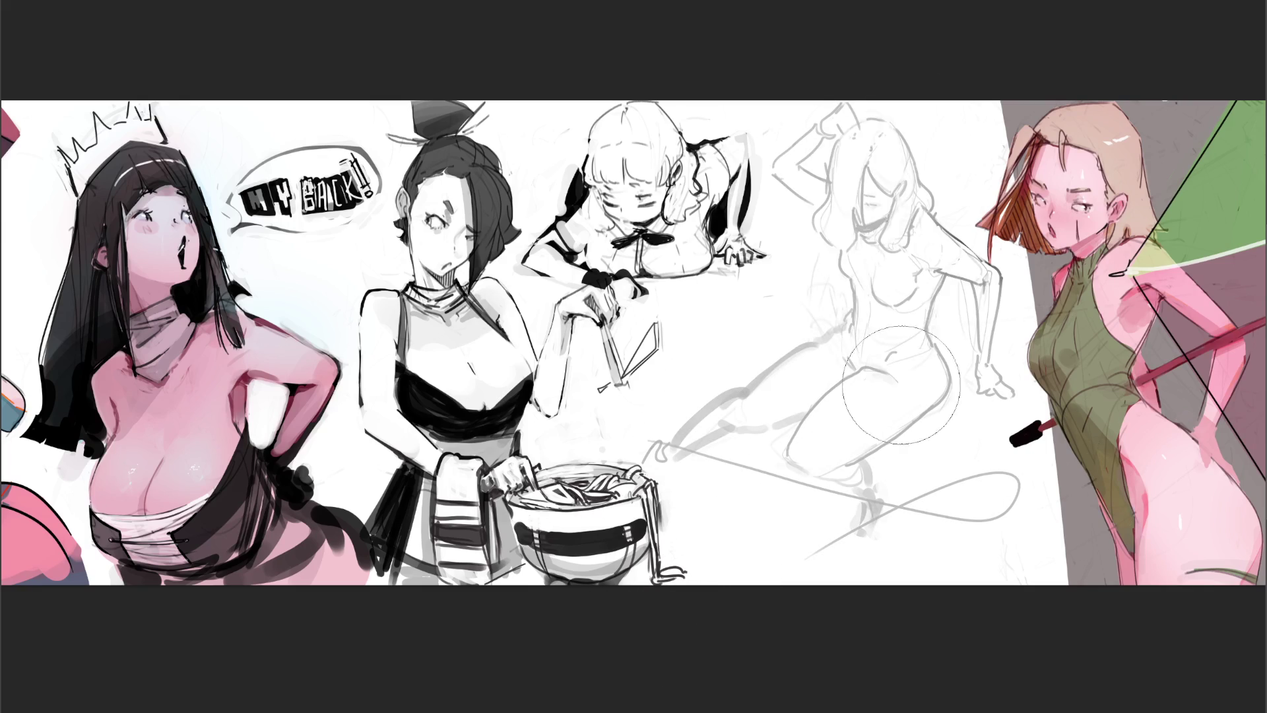
{"action": "mouse_move", "coordinate": [910, 383]}
{"action": "left_mouse_down"}
{"action": "mouse_move", "coordinate": [891, 122]}
{"action": "mouse_move", "coordinate": [699, 416]}
{"action": "mouse_move", "coordinate": [927, 527]}
{"action": "left_mouse_up"}
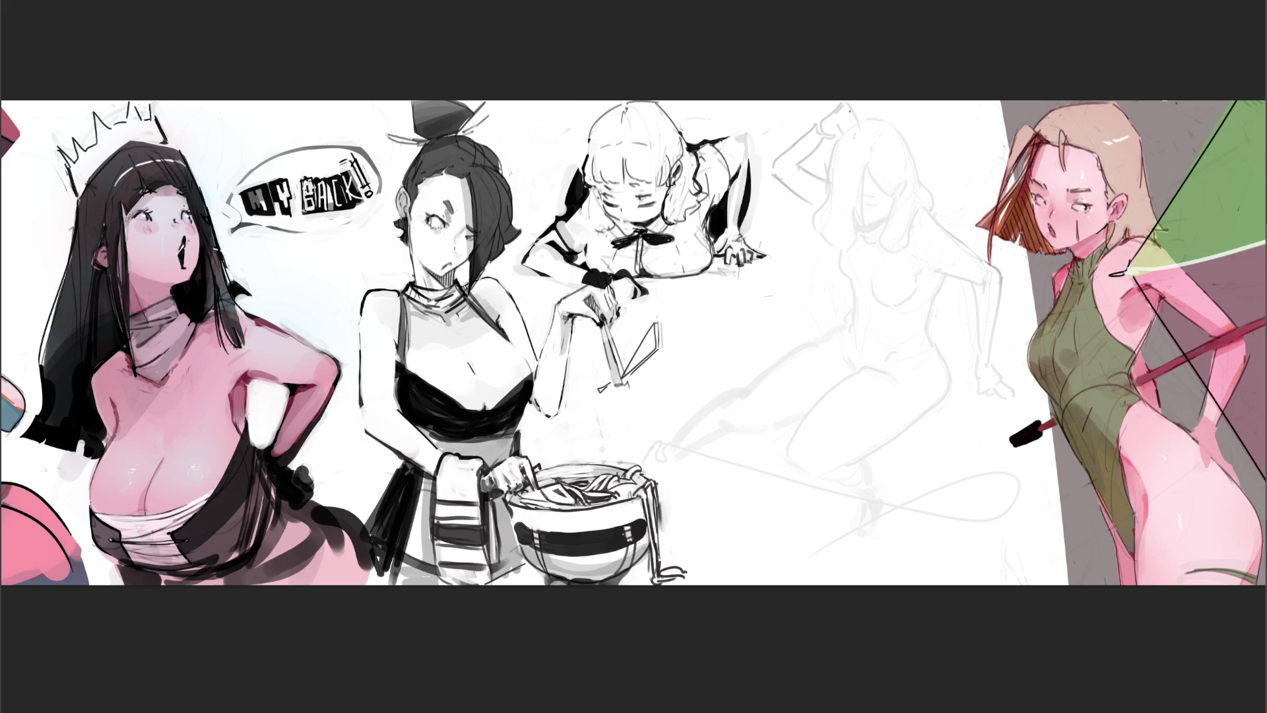
{"action": "mouse_move", "coordinate": [860, 227]}
{"action": "left_mouse_down"}
{"action": "mouse_move", "coordinate": [882, 221]}
{"action": "mouse_move", "coordinate": [881, 240]}
{"action": "left_mouse_up"}
{"action": "mouse_move", "coordinate": [858, 243]}
{"action": "left_mouse_down"}
{"action": "mouse_move", "coordinate": [829, 304]}
{"action": "mouse_move", "coordinate": [787, 305]}
{"action": "mouse_move", "coordinate": [822, 311]}
{"action": "left_mouse_up"}
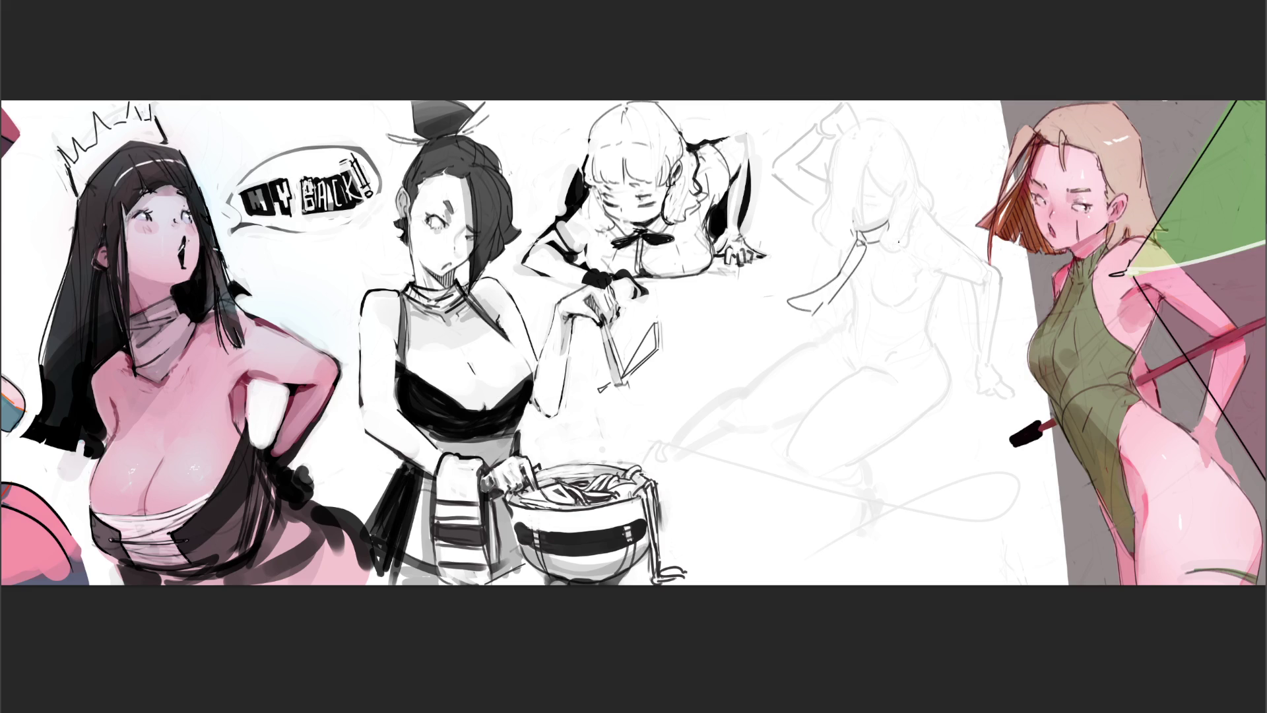
Step: Add hair strands beside the neck and a shoulder sleeve, undoing a misplaced torso line
{"action": "mouse_move", "coordinate": [891, 206]}
{"action": "left_mouse_down"}
{"action": "mouse_move", "coordinate": [903, 225]}
{"action": "mouse_move", "coordinate": [939, 221]}
{"action": "mouse_move", "coordinate": [936, 266]}
{"action": "mouse_move", "coordinate": [919, 269]}
{"action": "left_mouse_up"}
{"action": "mouse_move", "coordinate": [940, 223]}
{"action": "left_mouse_down"}
{"action": "mouse_move", "coordinate": [967, 228]}
{"action": "mouse_move", "coordinate": [968, 272]}
{"action": "mouse_move", "coordinate": [940, 278]}
{"action": "mouse_move", "coordinate": [926, 314]}
{"action": "left_mouse_up"}
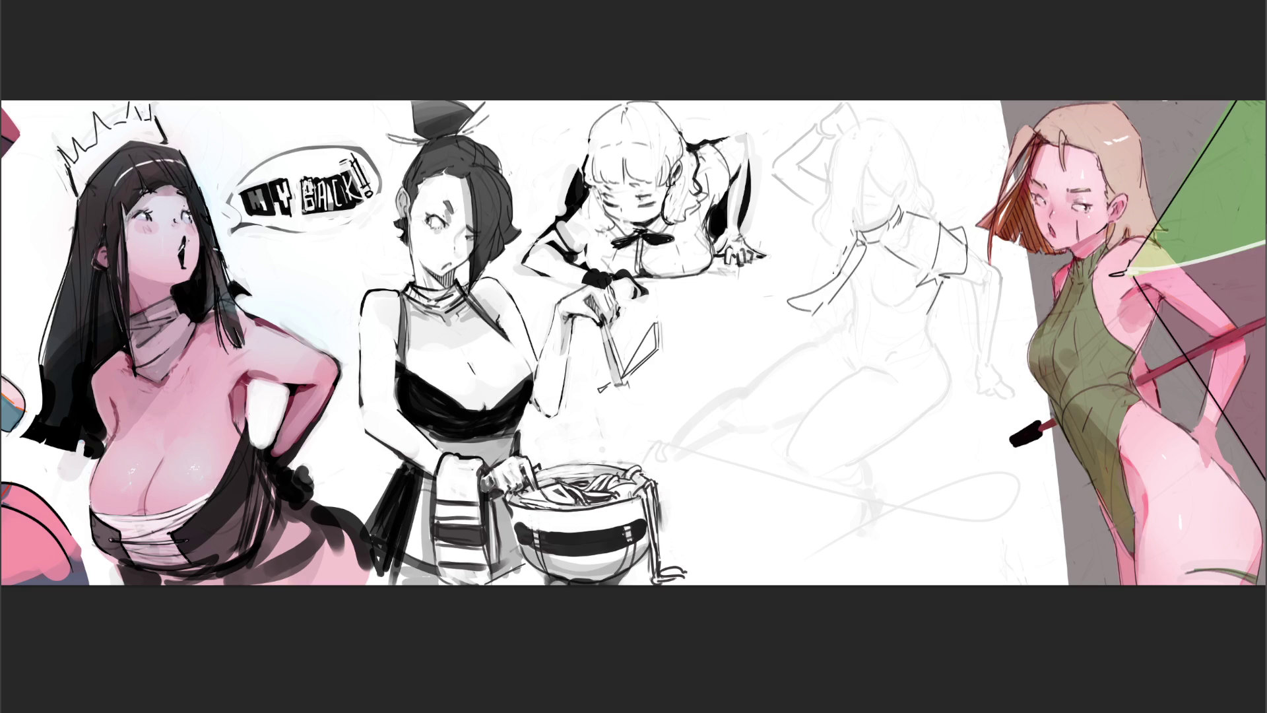
{"action": "mouse_move", "coordinate": [840, 289]}
{"action": "left_mouse_down"}
{"action": "mouse_move", "coordinate": [834, 331]}
{"action": "mouse_move", "coordinate": [845, 323]}
{"action": "mouse_move", "coordinate": [873, 363]}
{"action": "mouse_move", "coordinate": [931, 340]}
{"action": "left_mouse_up"}
{"action": "key", "text": "ctrl+z"}
Step: Sketch the torso's chest and centre lines with folds and a hem
{"action": "left_click_drag", "start_coordinate": [845, 316], "coordinate": [903, 286]}
{"action": "left_click_drag", "start_coordinate": [913, 215], "coordinate": [886, 299]}
{"action": "mouse_move", "coordinate": [867, 243]}
{"action": "left_mouse_down"}
{"action": "mouse_move", "coordinate": [846, 284]}
{"action": "mouse_move", "coordinate": [866, 336]}
{"action": "mouse_move", "coordinate": [884, 346]}
{"action": "left_mouse_up"}
{"action": "left_click_drag", "start_coordinate": [894, 308], "coordinate": [914, 343]}
{"action": "left_click_drag", "start_coordinate": [924, 311], "coordinate": [928, 338]}
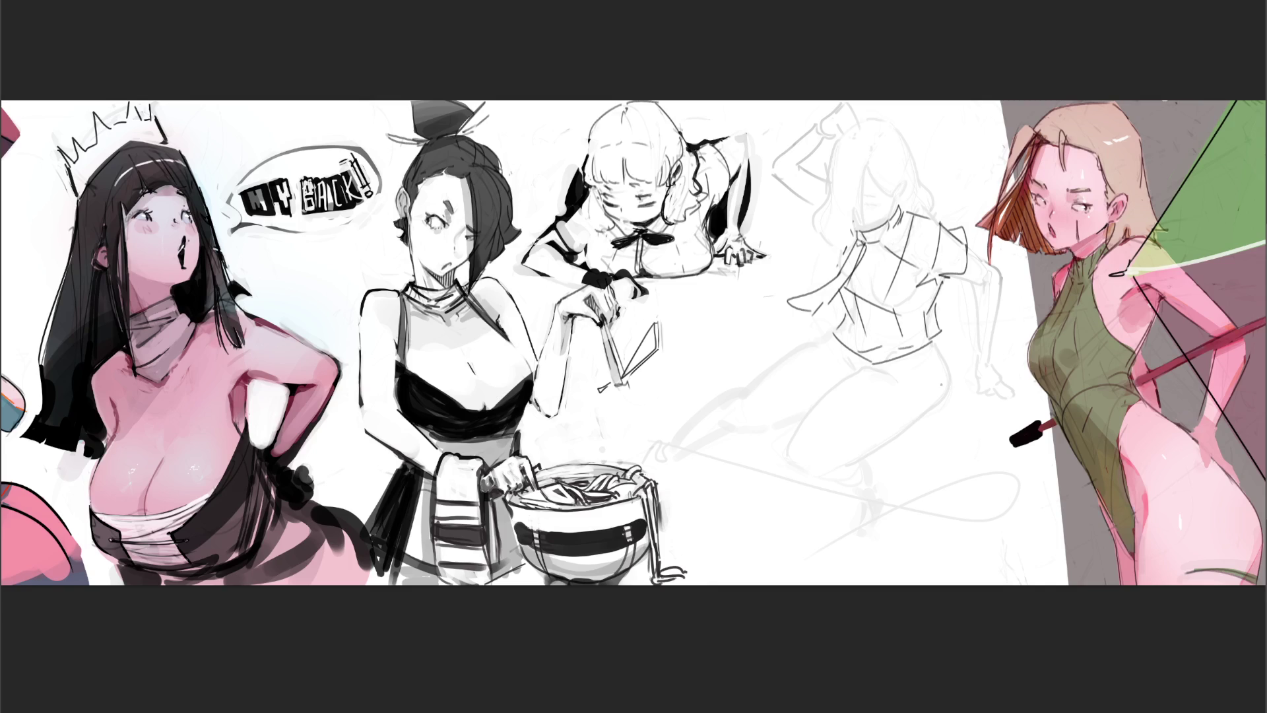
Step: Sketch the hips with a diagonal and a curve
{"action": "mouse_move", "coordinate": [778, 341]}
{"action": "left_mouse_down"}
{"action": "mouse_move", "coordinate": [831, 399]}
{"action": "mouse_move", "coordinate": [831, 336]}
{"action": "left_mouse_up"}
{"action": "left_click_drag", "start_coordinate": [830, 399], "coordinate": [886, 414]}
{"action": "left_click_drag", "start_coordinate": [901, 417], "coordinate": [893, 446]}
{"action": "mouse_move", "coordinate": [946, 341]}
{"action": "left_mouse_down"}
{"action": "mouse_move", "coordinate": [961, 414]}
{"action": "mouse_move", "coordinate": [895, 444]}
{"action": "left_mouse_up"}
Step: Attempt the leg, foot and lower-leg curves, undoing the failed strokes
{"action": "left_click_drag", "start_coordinate": [825, 396], "coordinate": [766, 454]}
{"action": "mouse_move", "coordinate": [883, 449]}
{"action": "left_mouse_down"}
{"action": "mouse_move", "coordinate": [779, 474]}
{"action": "mouse_move", "coordinate": [791, 490]}
{"action": "left_mouse_up"}
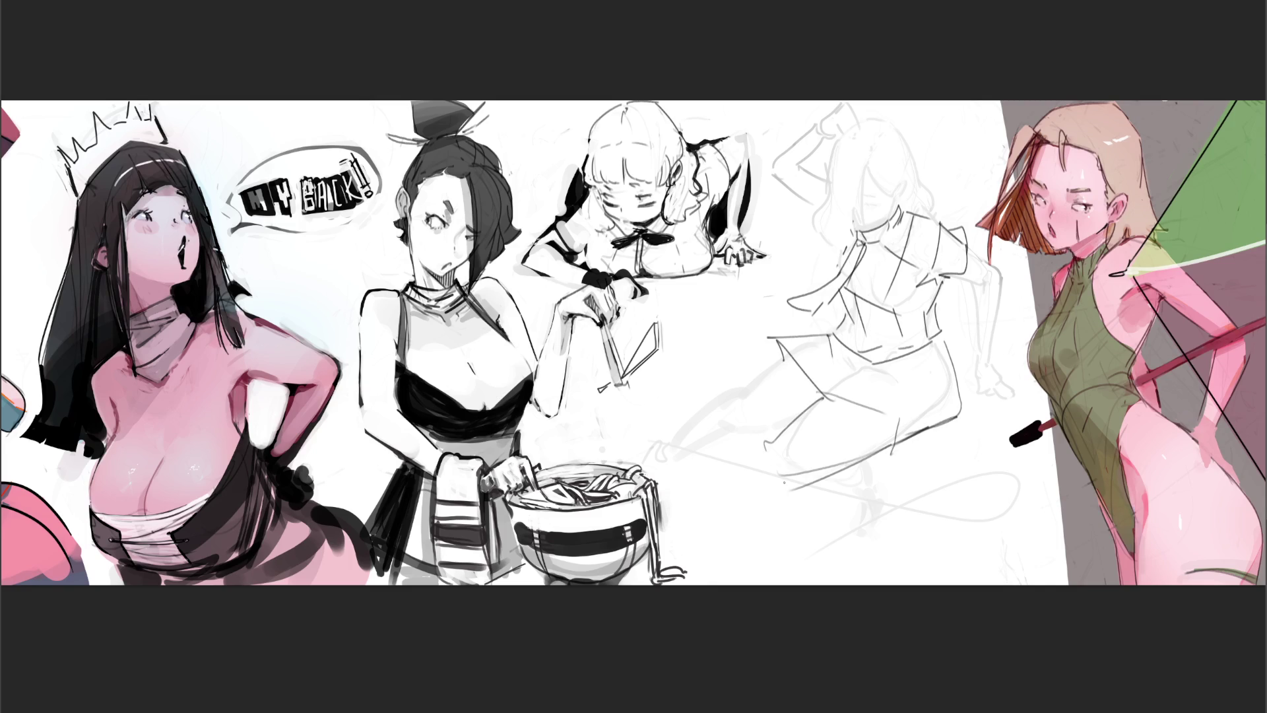
{"action": "mouse_move", "coordinate": [767, 441]}
{"action": "left_mouse_down"}
{"action": "mouse_move", "coordinate": [783, 448]}
{"action": "mouse_move", "coordinate": [671, 517]}
{"action": "left_mouse_up"}
{"action": "left_click_drag", "start_coordinate": [798, 482], "coordinate": [689, 538]}
{"action": "key", "text": "ctrl+z"}
{"action": "key", "text": "ctrl+z"}
{"action": "key", "text": "ctrl+z"}
{"action": "mouse_move", "coordinate": [766, 456]}
{"action": "left_mouse_down"}
{"action": "mouse_move", "coordinate": [667, 511]}
{"action": "mouse_move", "coordinate": [772, 464]}
{"action": "mouse_move", "coordinate": [689, 519]}
{"action": "left_mouse_up"}
{"action": "key", "text": "ctrl+z"}
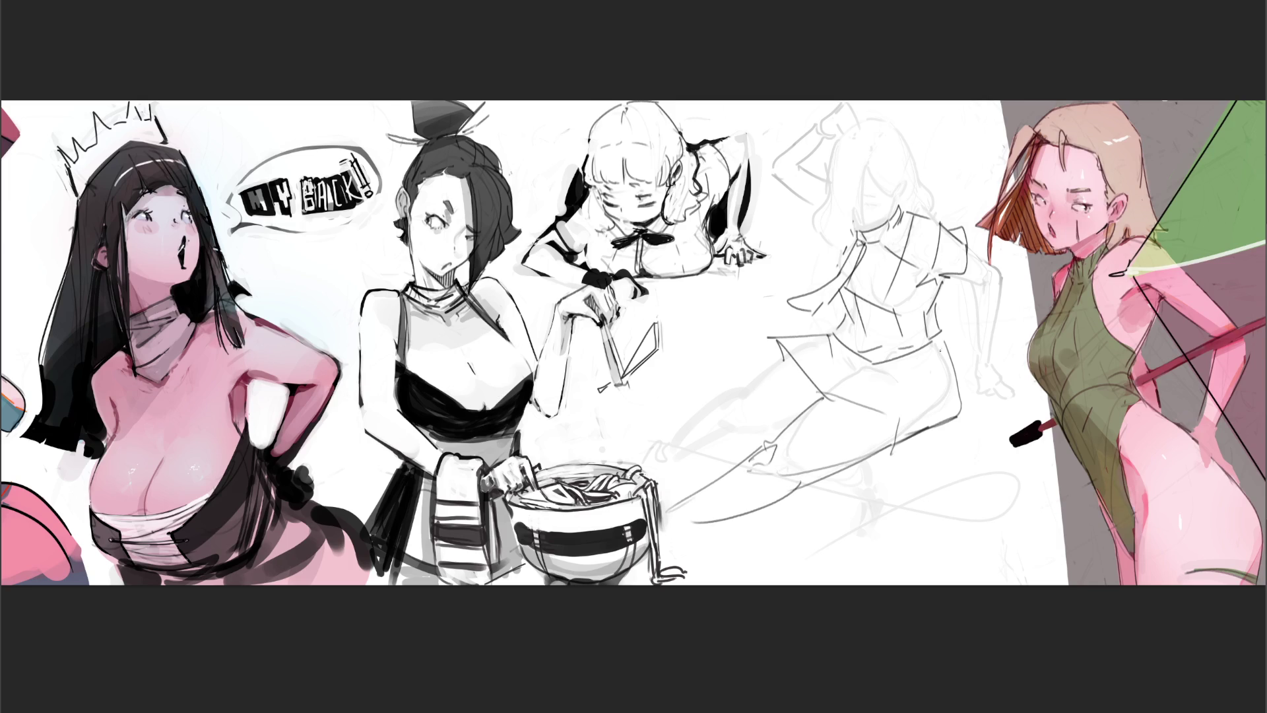
Step: Sketch the knee with long leg curves, plus the outstretched arm and its edge
{"action": "mouse_move", "coordinate": [737, 393]}
{"action": "left_mouse_down"}
{"action": "mouse_move", "coordinate": [727, 441]}
{"action": "mouse_move", "coordinate": [749, 442]}
{"action": "mouse_move", "coordinate": [729, 408]}
{"action": "mouse_move", "coordinate": [644, 440]}
{"action": "left_mouse_up"}
{"action": "mouse_move", "coordinate": [638, 439]}
{"action": "left_mouse_down"}
{"action": "mouse_move", "coordinate": [677, 451]}
{"action": "mouse_move", "coordinate": [753, 441]}
{"action": "left_mouse_up"}
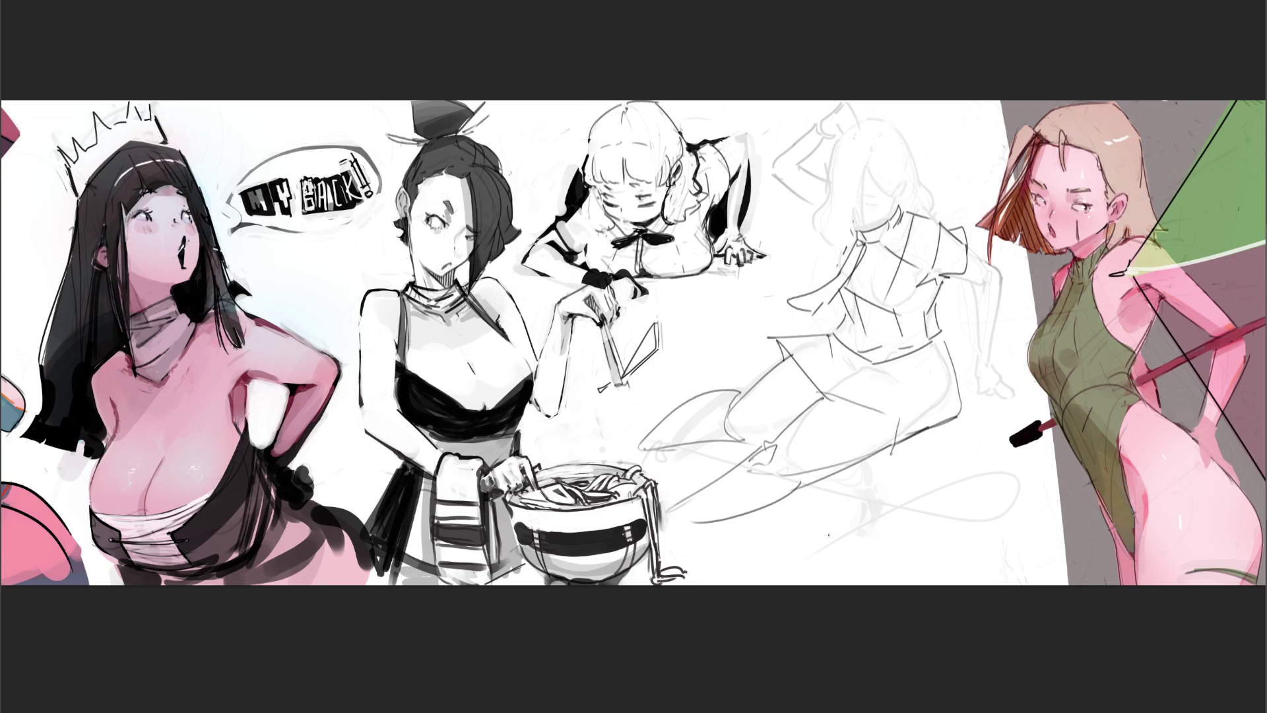
{"action": "left_click_drag", "start_coordinate": [765, 469], "coordinate": [750, 488]}
{"action": "mouse_move", "coordinate": [776, 444]}
{"action": "left_mouse_down"}
{"action": "mouse_move", "coordinate": [759, 497]}
{"action": "mouse_move", "coordinate": [901, 541]}
{"action": "left_mouse_up"}
{"action": "left_click_drag", "start_coordinate": [838, 471], "coordinate": [922, 542]}
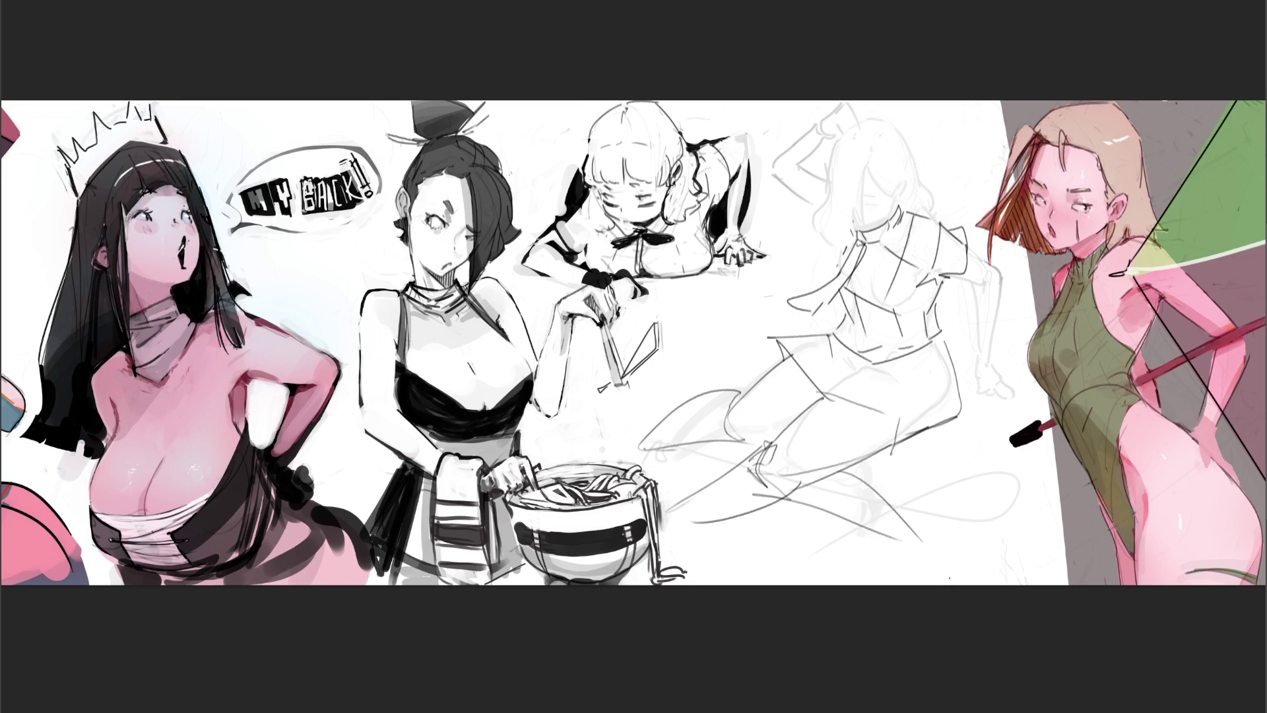
{"action": "mouse_move", "coordinate": [969, 241]}
{"action": "left_mouse_down"}
{"action": "mouse_move", "coordinate": [982, 247]}
{"action": "mouse_move", "coordinate": [961, 282]}
{"action": "left_mouse_up"}
{"action": "left_click_drag", "start_coordinate": [1044, 263], "coordinate": [1057, 329]}
Step: Outline the hair, face and neck, then lighten the whole figure into faint lines
{"action": "mouse_move", "coordinate": [833, 209]}
{"action": "left_mouse_down"}
{"action": "mouse_move", "coordinate": [833, 252]}
{"action": "mouse_move", "coordinate": [828, 151]}
{"action": "left_mouse_up"}
{"action": "mouse_move", "coordinate": [910, 159]}
{"action": "left_mouse_down"}
{"action": "mouse_move", "coordinate": [902, 213]}
{"action": "mouse_move", "coordinate": [869, 226]}
{"action": "left_mouse_up"}
{"action": "left_click_drag", "start_coordinate": [917, 140], "coordinate": [927, 193]}
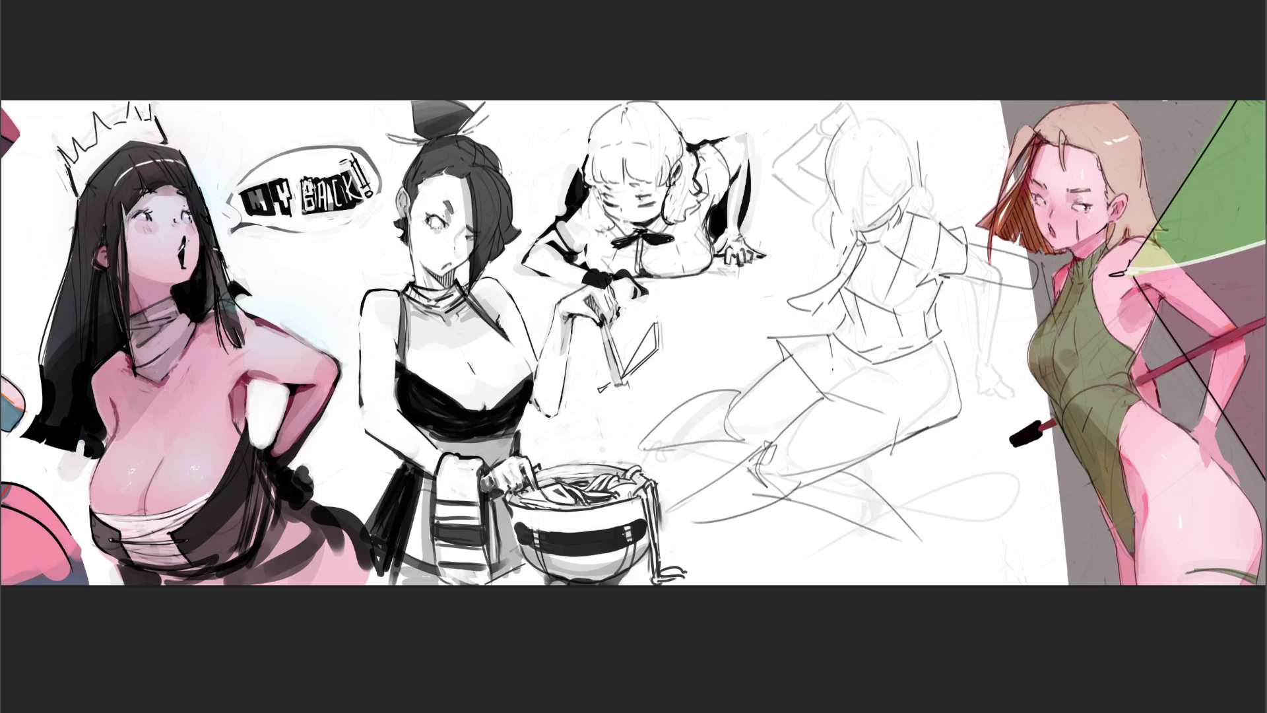
{"action": "mouse_move", "coordinate": [846, 232]}
{"action": "left_mouse_down"}
{"action": "mouse_move", "coordinate": [891, 63]}
{"action": "mouse_move", "coordinate": [898, 370]}
{"action": "mouse_move", "coordinate": [746, 416]}
{"action": "mouse_move", "coordinate": [617, 522]}
{"action": "left_mouse_up"}
{"action": "mouse_move", "coordinate": [895, 432]}
{"action": "left_mouse_down"}
{"action": "mouse_move", "coordinate": [901, 275]}
{"action": "mouse_move", "coordinate": [841, 161]}
{"action": "left_mouse_up"}
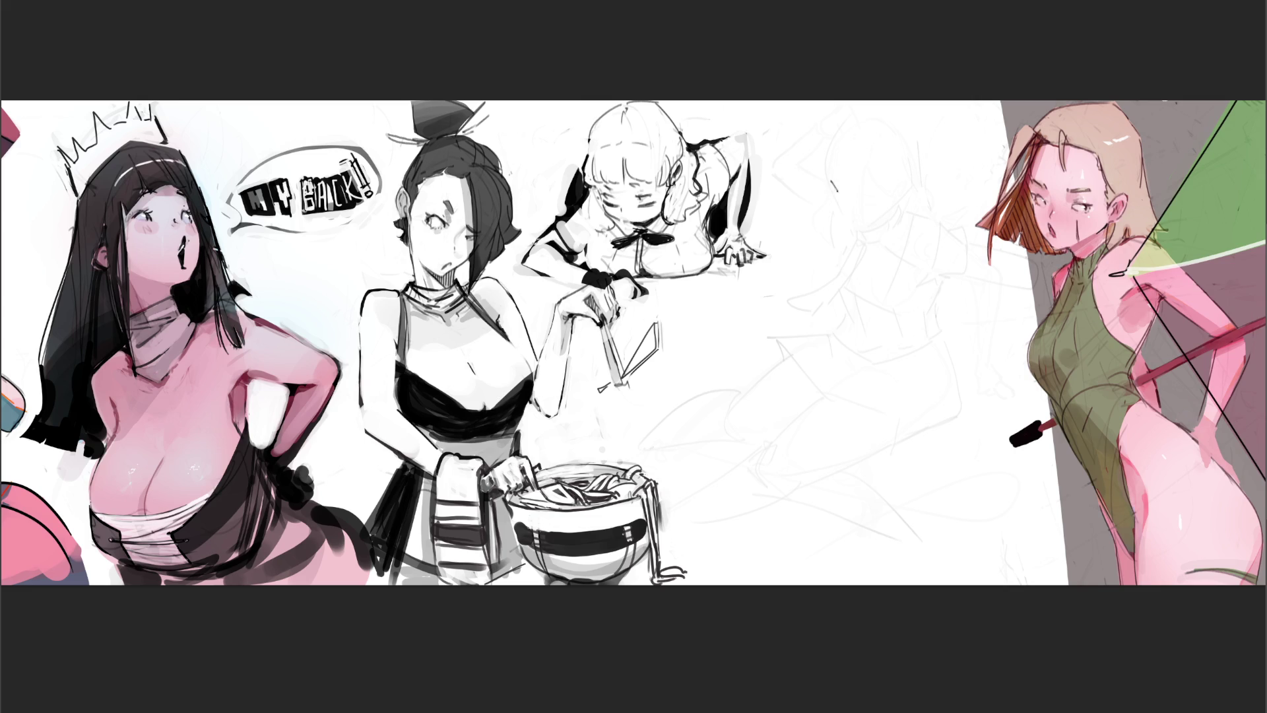
Step: Ink the eye strokes, the cheek and the chin-to-jaw contour over the faint sketch
{"action": "mouse_move", "coordinate": [832, 173]}
{"action": "left_mouse_down"}
{"action": "mouse_move", "coordinate": [835, 187]}
{"action": "mouse_move", "coordinate": [882, 197]}
{"action": "left_mouse_up"}
{"action": "left_click_drag", "start_coordinate": [870, 199], "coordinate": [881, 201]}
{"action": "mouse_move", "coordinate": [834, 201]}
{"action": "left_mouse_down"}
{"action": "mouse_move", "coordinate": [851, 227]}
{"action": "mouse_move", "coordinate": [903, 216]}
{"action": "mouse_move", "coordinate": [908, 195]}
{"action": "left_mouse_up"}
{"action": "left_click_drag", "start_coordinate": [857, 234], "coordinate": [905, 200]}
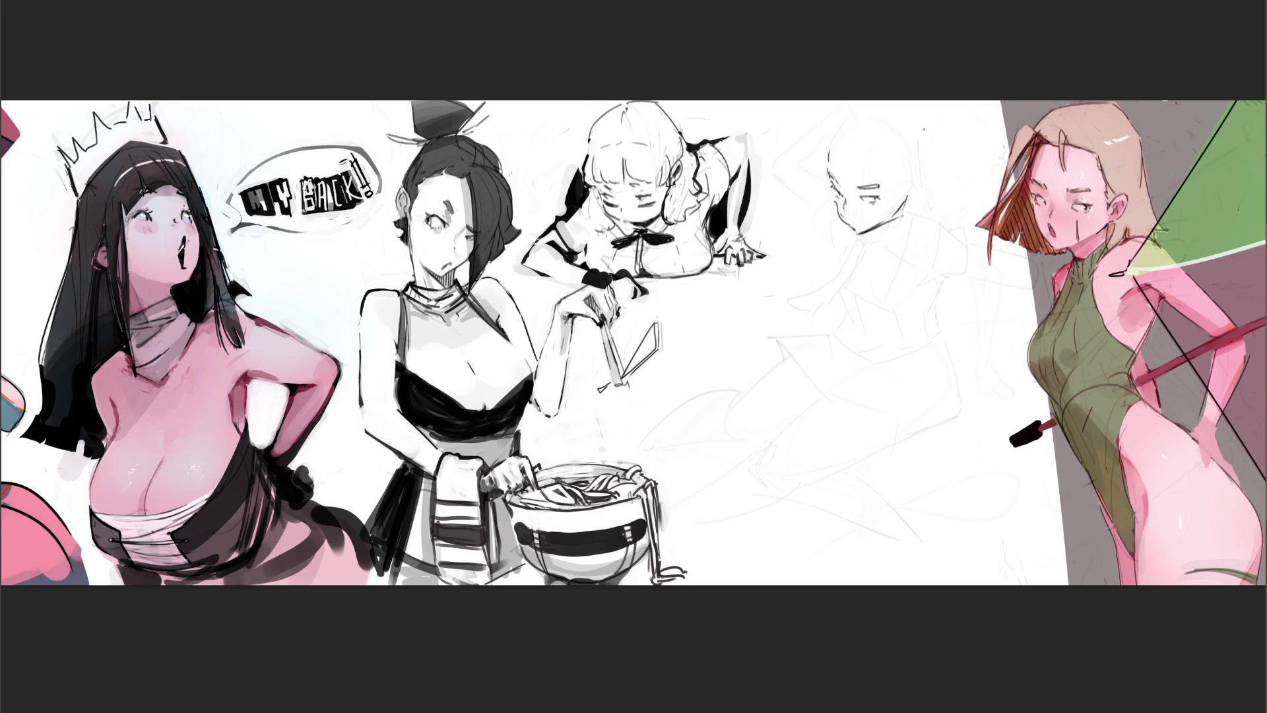
Step: Ink the arch over the top of the head with short face strokes
{"action": "left_click_drag", "start_coordinate": [828, 153], "coordinate": [841, 158]}
{"action": "key", "text": "ctrl+z"}
{"action": "left_click_drag", "start_coordinate": [830, 151], "coordinate": [889, 162]}
{"action": "key", "text": "ctrl+z"}
{"action": "key", "text": "ctrl+z"}
{"action": "key", "text": "ctrl+z"}
{"action": "mouse_move", "coordinate": [829, 135]}
{"action": "left_mouse_down"}
{"action": "mouse_move", "coordinate": [802, 145]}
{"action": "mouse_move", "coordinate": [838, 160]}
{"action": "left_mouse_up"}
{"action": "left_click_drag", "start_coordinate": [822, 161], "coordinate": [857, 171]}
{"action": "left_click_drag", "start_coordinate": [869, 165], "coordinate": [877, 173]}
{"action": "left_click_drag", "start_coordinate": [838, 144], "coordinate": [873, 154]}
Step: Ink the right ear, cheek, left head curve and back of the head
{"action": "left_click_drag", "start_coordinate": [890, 175], "coordinate": [895, 197]}
{"action": "left_click_drag", "start_coordinate": [821, 167], "coordinate": [823, 181]}
{"action": "mouse_move", "coordinate": [908, 176]}
{"action": "left_mouse_down"}
{"action": "mouse_move", "coordinate": [918, 182]}
{"action": "mouse_move", "coordinate": [911, 206]}
{"action": "mouse_move", "coordinate": [912, 195]}
{"action": "left_mouse_up"}
{"action": "key", "text": "ctrl+z"}
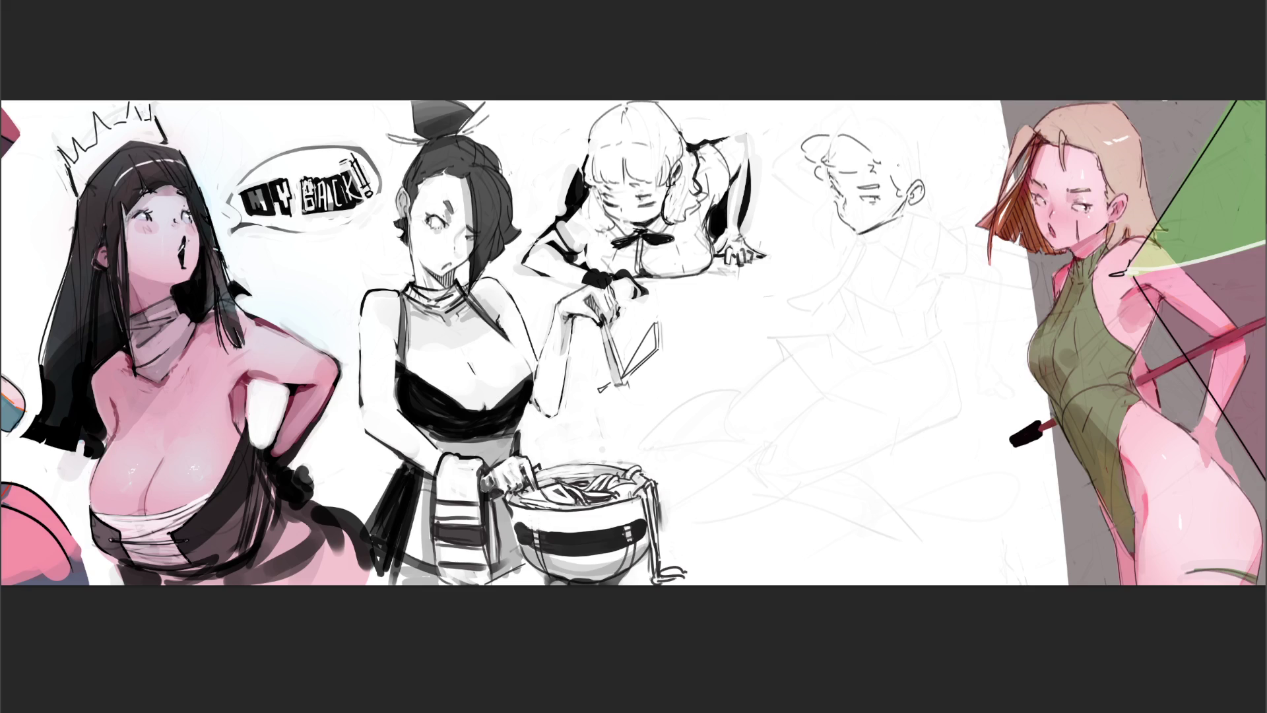
{"action": "left_click_drag", "start_coordinate": [871, 130], "coordinate": [909, 181]}
Step: Draw two tall bunny ears above the head
{"action": "left_click_drag", "start_coordinate": [867, 101], "coordinate": [888, 131]}
{"action": "left_click_drag", "start_coordinate": [819, 103], "coordinate": [840, 124]}
{"action": "left_click_drag", "start_coordinate": [830, 100], "coordinate": [844, 125]}
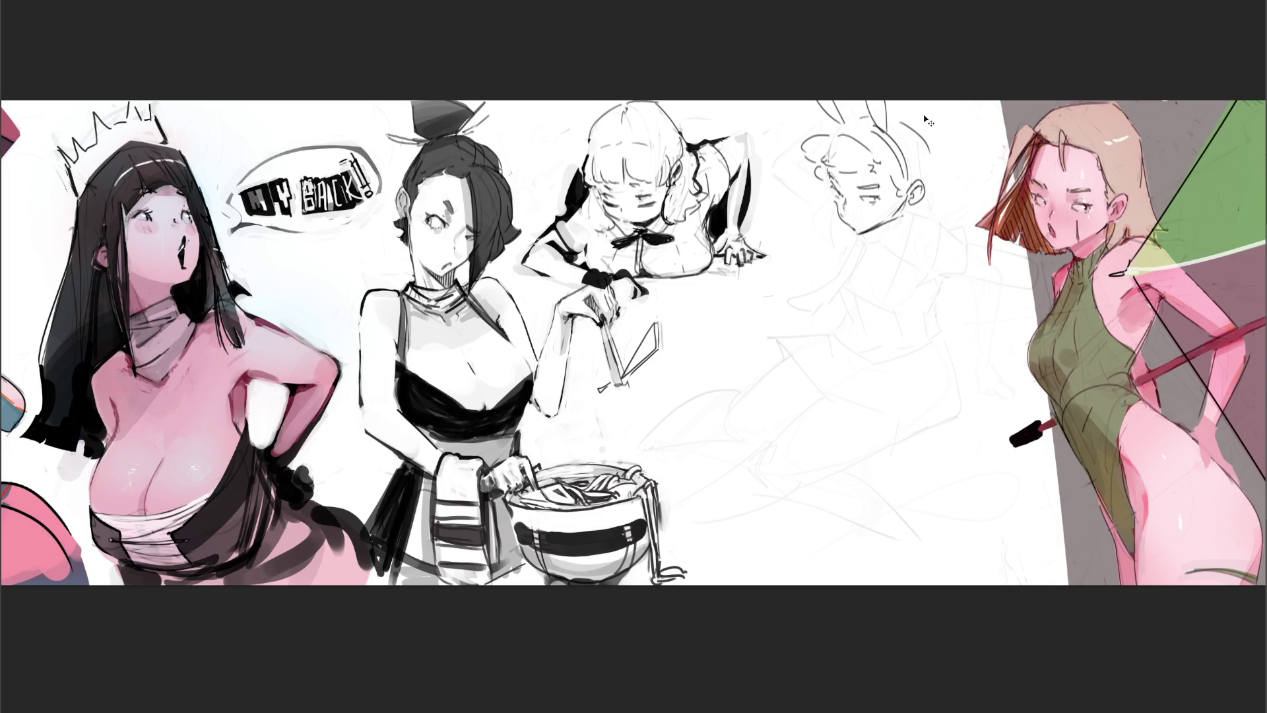
Step: Draw a hair bun behind the head after retrying the hair stroke
{"action": "left_click_drag", "start_coordinate": [908, 108], "coordinate": [932, 169]}
{"action": "key", "text": "ctrl+z"}
{"action": "left_click_drag", "start_coordinate": [910, 111], "coordinate": [934, 180]}
{"action": "key", "text": "ctrl+z"}
{"action": "left_click_drag", "start_coordinate": [913, 101], "coordinate": [932, 141]}
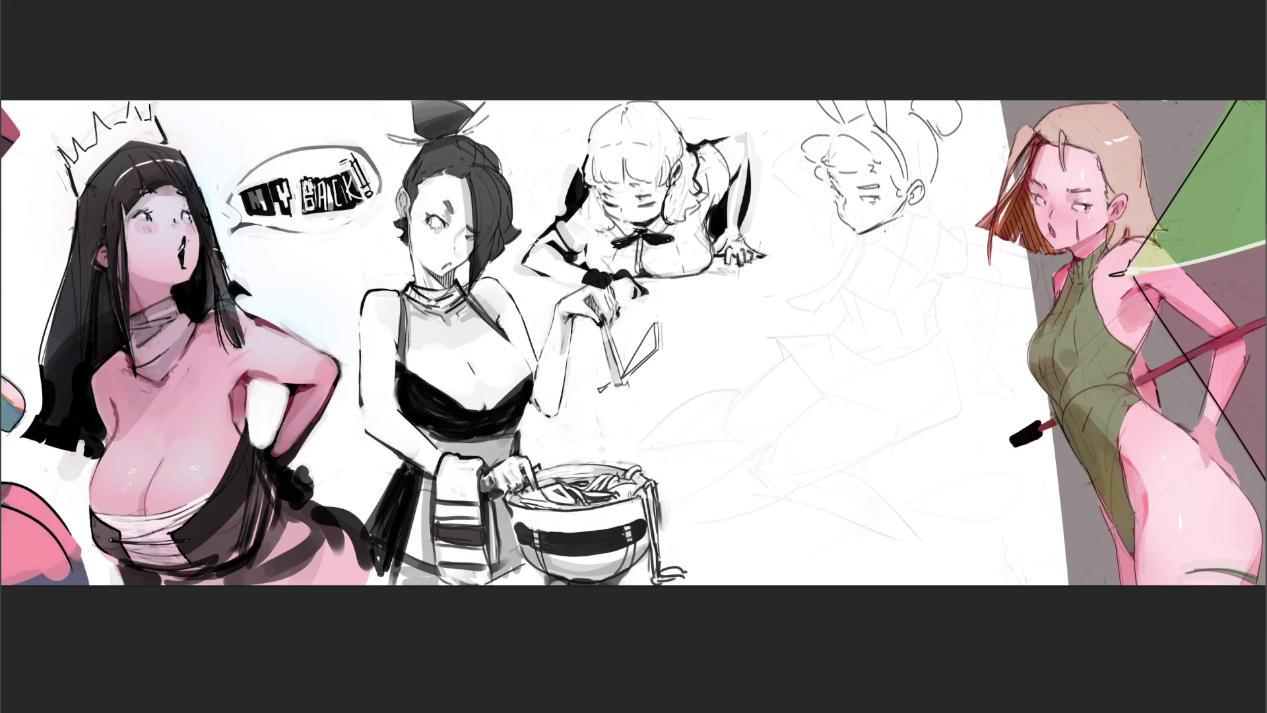
Step: Redraw the jaw and neck lines, add the shoulder line and retouch the eyes
{"action": "mouse_move", "coordinate": [882, 234]}
{"action": "left_mouse_down"}
{"action": "mouse_move", "coordinate": [914, 210]}
{"action": "mouse_move", "coordinate": [858, 248]}
{"action": "mouse_move", "coordinate": [877, 256]}
{"action": "mouse_move", "coordinate": [885, 236]}
{"action": "left_mouse_up"}
{"action": "left_click_drag", "start_coordinate": [918, 212], "coordinate": [942, 224]}
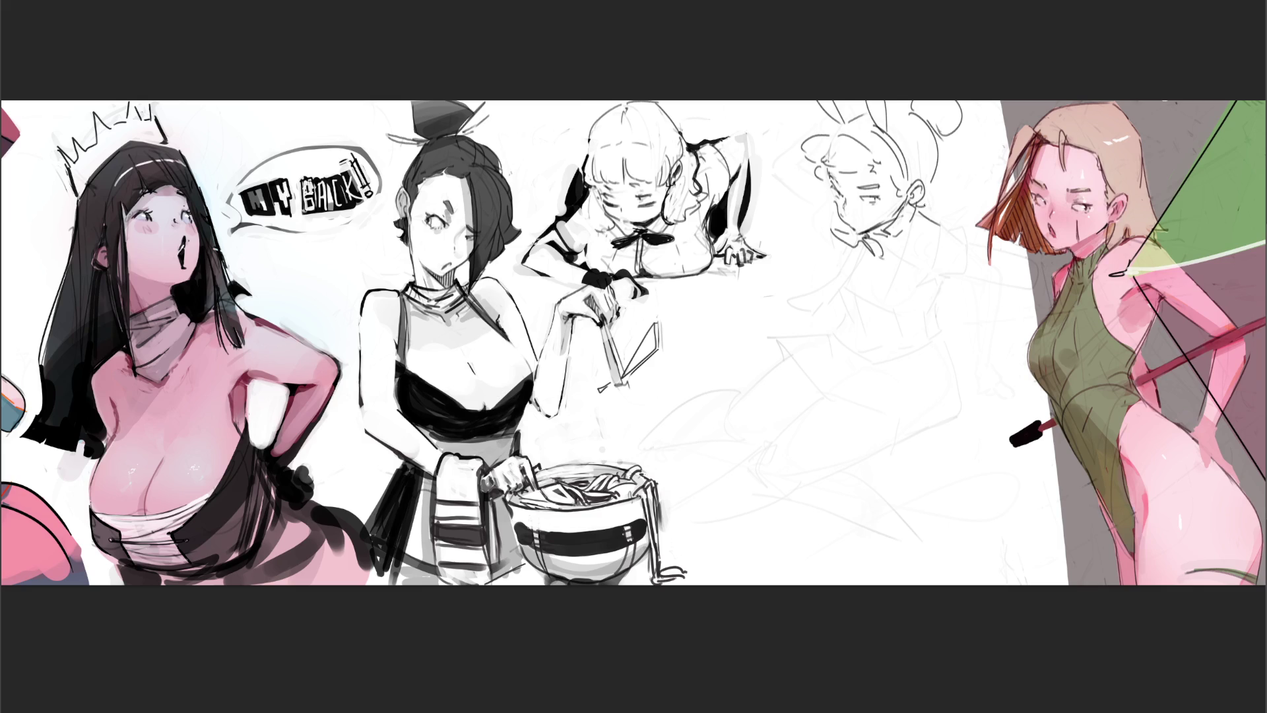
{"action": "mouse_move", "coordinate": [929, 177]}
{"action": "left_mouse_down"}
{"action": "mouse_move", "coordinate": [958, 266]}
{"action": "mouse_move", "coordinate": [962, 240]}
{"action": "mouse_move", "coordinate": [919, 242]}
{"action": "left_mouse_up"}
{"action": "key", "text": "ctrl+z"}
{"action": "mouse_move", "coordinate": [917, 284]}
{"action": "left_mouse_down"}
{"action": "mouse_move", "coordinate": [967, 281]}
{"action": "mouse_move", "coordinate": [981, 245]}
{"action": "mouse_move", "coordinate": [990, 261]}
{"action": "mouse_move", "coordinate": [926, 300]}
{"action": "left_mouse_up"}
{"action": "left_click_drag", "start_coordinate": [858, 196], "coordinate": [881, 195]}
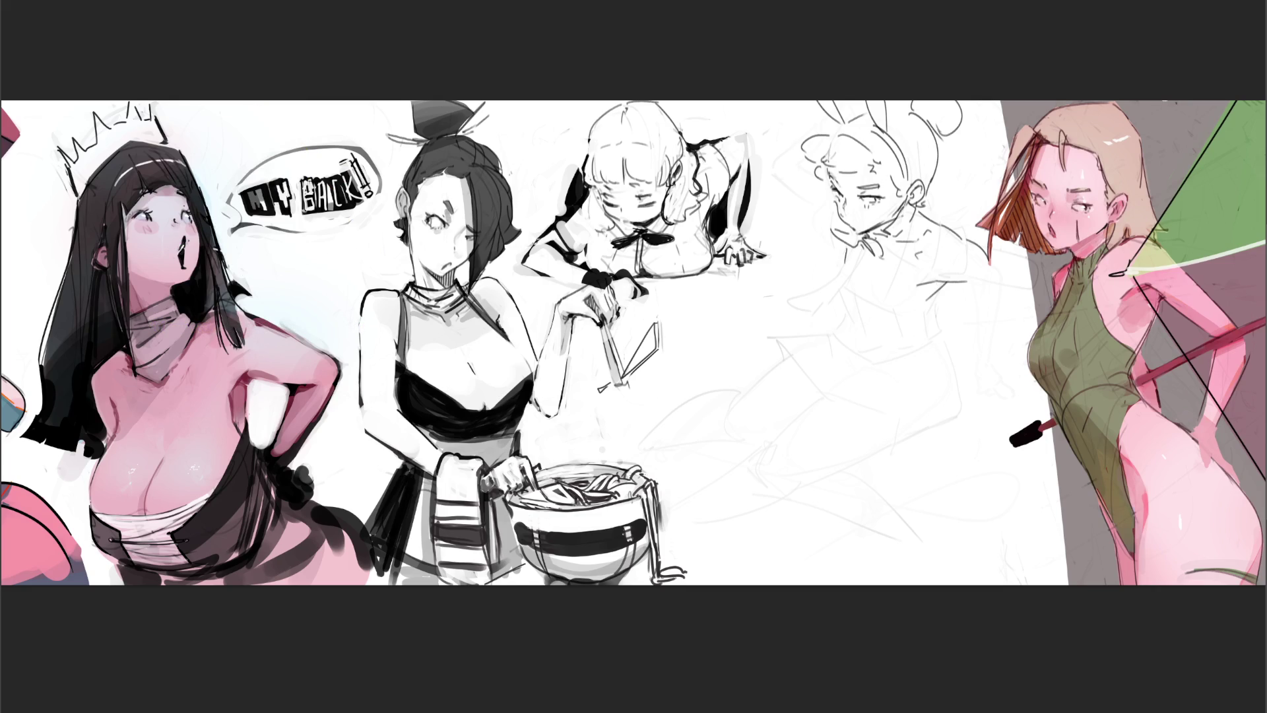
Step: Sketch the left and right sides of the torso, retrying the long side line
{"action": "mouse_move", "coordinate": [847, 257]}
{"action": "left_mouse_down"}
{"action": "mouse_move", "coordinate": [826, 288]}
{"action": "mouse_move", "coordinate": [852, 317]}
{"action": "left_mouse_up"}
{"action": "left_click_drag", "start_coordinate": [852, 300], "coordinate": [872, 315]}
{"action": "left_click_drag", "start_coordinate": [934, 307], "coordinate": [918, 338]}
{"action": "key", "text": "ctrl+z"}
{"action": "left_click_drag", "start_coordinate": [947, 288], "coordinate": [925, 363]}
{"action": "key", "text": "ctrl+z"}
{"action": "left_click_drag", "start_coordinate": [950, 283], "coordinate": [921, 365]}
Step: Redraw the torso side line, clear a selected torso area and sketch the shoulder sleeve
{"action": "key", "text": "ctrl+z"}
{"action": "left_click_drag", "start_coordinate": [951, 283], "coordinate": [922, 362]}
{"action": "mouse_move", "coordinate": [836, 365]}
{"action": "left_mouse_down"}
{"action": "mouse_move", "coordinate": [909, 338]}
{"action": "mouse_move", "coordinate": [835, 250]}
{"action": "mouse_move", "coordinate": [833, 367]}
{"action": "left_mouse_up"}
{"action": "key", "text": "Delete"}
{"action": "key", "text": "ctrl+d"}
{"action": "mouse_move", "coordinate": [937, 265]}
{"action": "left_mouse_down"}
{"action": "mouse_move", "coordinate": [944, 219]}
{"action": "mouse_move", "coordinate": [968, 233]}
{"action": "mouse_move", "coordinate": [972, 212]}
{"action": "left_mouse_up"}
{"action": "mouse_move", "coordinate": [971, 214]}
{"action": "left_mouse_down"}
{"action": "mouse_move", "coordinate": [981, 288]}
{"action": "mouse_move", "coordinate": [957, 281]}
{"action": "left_mouse_up"}
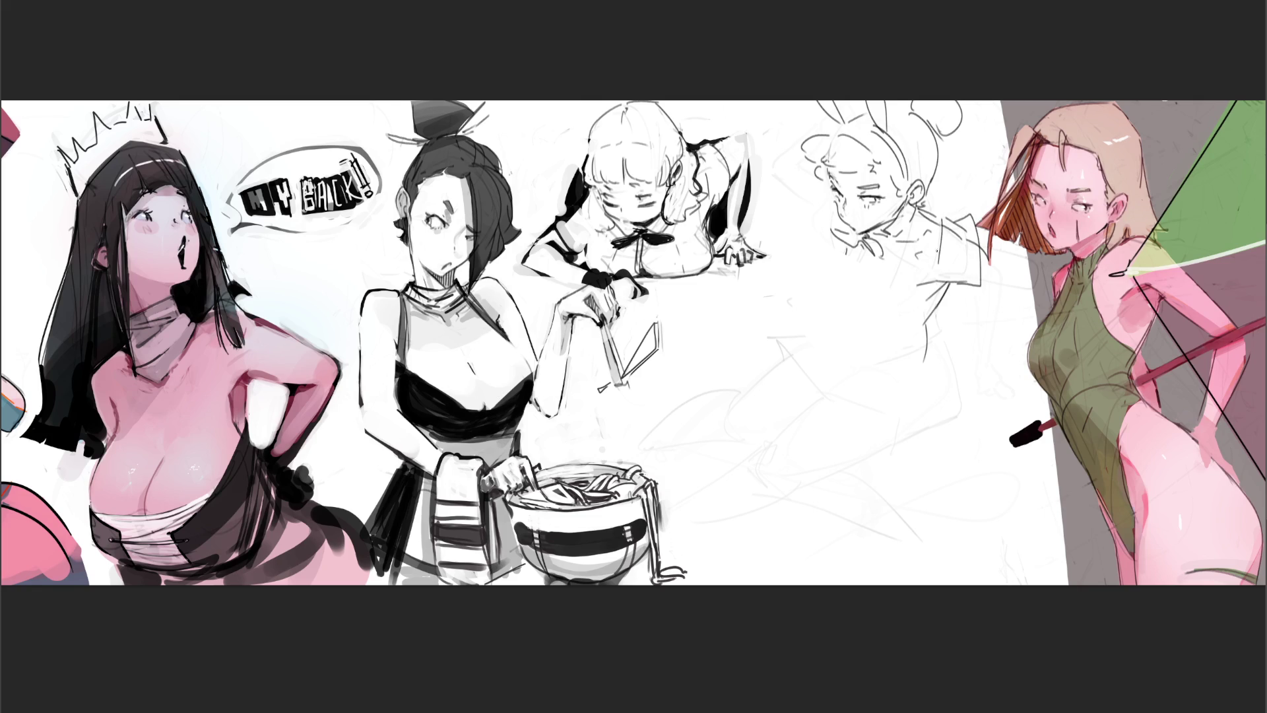
Step: Redraw the chest line down the torso several times
{"action": "mouse_move", "coordinate": [862, 249]}
{"action": "left_mouse_down"}
{"action": "mouse_move", "coordinate": [837, 290]}
{"action": "mouse_move", "coordinate": [832, 339]}
{"action": "left_mouse_up"}
{"action": "key", "text": "ctrl+z"}
{"action": "key", "text": "ctrl+z"}
{"action": "key", "text": "ctrl+z"}
{"action": "left_click_drag", "start_coordinate": [865, 248], "coordinate": [840, 303]}
{"action": "mouse_move", "coordinate": [853, 244]}
{"action": "left_mouse_down"}
{"action": "mouse_move", "coordinate": [828, 270]}
{"action": "mouse_move", "coordinate": [826, 314]}
{"action": "mouse_move", "coordinate": [856, 259]}
{"action": "mouse_move", "coordinate": [825, 291]}
{"action": "left_mouse_up"}
{"action": "key", "text": "ctrl+z"}
{"action": "key", "text": "ctrl+z"}
{"action": "left_click_drag", "start_coordinate": [831, 289], "coordinate": [825, 315]}
{"action": "key", "text": "ctrl+z"}
{"action": "left_click_drag", "start_coordinate": [856, 239], "coordinate": [834, 321]}
Step: Sketch diagonal torso lines and the lower torso and hip strokes
{"action": "key", "text": "ctrl+z"}
{"action": "key", "text": "ctrl+z"}
{"action": "left_click_drag", "start_coordinate": [856, 246], "coordinate": [913, 323]}
{"action": "key", "text": "ctrl+z"}
{"action": "mouse_move", "coordinate": [860, 242]}
{"action": "left_mouse_down"}
{"action": "mouse_move", "coordinate": [884, 312]}
{"action": "mouse_move", "coordinate": [912, 328]}
{"action": "mouse_move", "coordinate": [1003, 315]}
{"action": "left_mouse_up"}
{"action": "mouse_move", "coordinate": [908, 320]}
{"action": "left_mouse_down"}
{"action": "mouse_move", "coordinate": [925, 328]}
{"action": "mouse_move", "coordinate": [1016, 278]}
{"action": "mouse_move", "coordinate": [1021, 330]}
{"action": "left_mouse_up"}
{"action": "key", "text": "ctrl+z"}
{"action": "key", "text": "ctrl+z"}
{"action": "key", "text": "ctrl+z"}
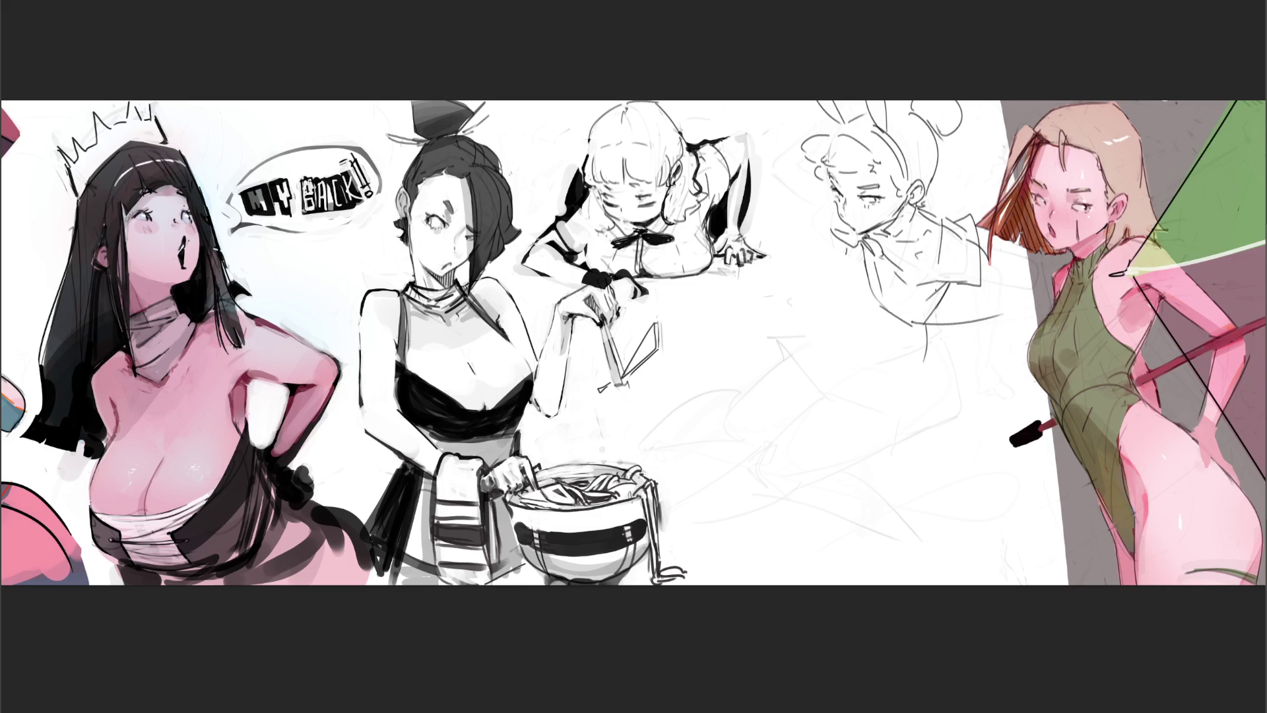
Step: Sketch the lower torso contour toward the hips and rough in the kneeling legs
{"action": "left_click_drag", "start_coordinate": [871, 286], "coordinate": [967, 329]}
{"action": "mouse_move", "coordinate": [968, 282]}
{"action": "left_mouse_down"}
{"action": "mouse_move", "coordinate": [957, 336]}
{"action": "mouse_move", "coordinate": [1000, 356]}
{"action": "left_mouse_up"}
{"action": "mouse_move", "coordinate": [1012, 301]}
{"action": "left_mouse_down"}
{"action": "mouse_move", "coordinate": [1020, 350]}
{"action": "mouse_move", "coordinate": [931, 348]}
{"action": "mouse_move", "coordinate": [966, 458]}
{"action": "left_mouse_up"}
{"action": "left_click_drag", "start_coordinate": [1056, 340], "coordinate": [1052, 470]}
{"action": "left_click_drag", "start_coordinate": [1034, 470], "coordinate": [917, 443]}
{"action": "left_click_drag", "start_coordinate": [909, 371], "coordinate": [795, 406]}
{"action": "left_click_drag", "start_coordinate": [785, 415], "coordinate": [837, 479]}
{"action": "mouse_move", "coordinate": [930, 429]}
{"action": "left_mouse_down"}
{"action": "mouse_move", "coordinate": [901, 488]}
{"action": "mouse_move", "coordinate": [1038, 471]}
{"action": "mouse_move", "coordinate": [897, 580]}
{"action": "left_mouse_up"}
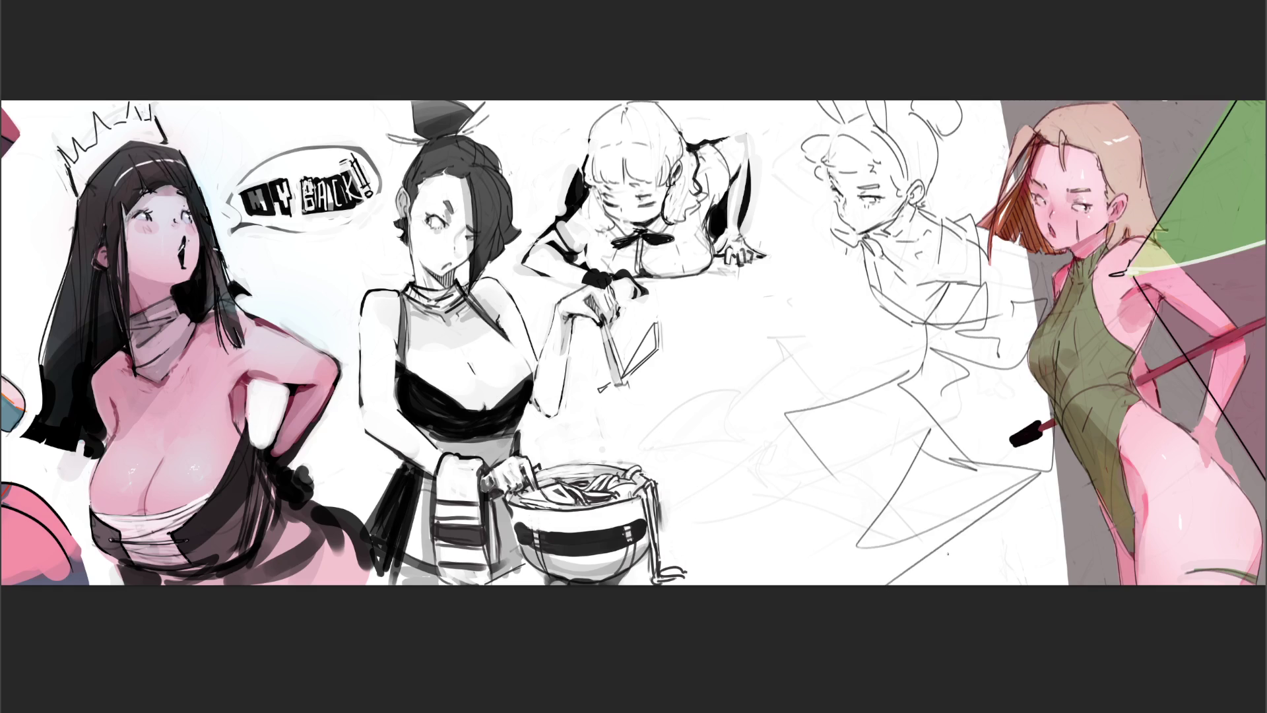
{"action": "key", "text": "ctrl+t"}
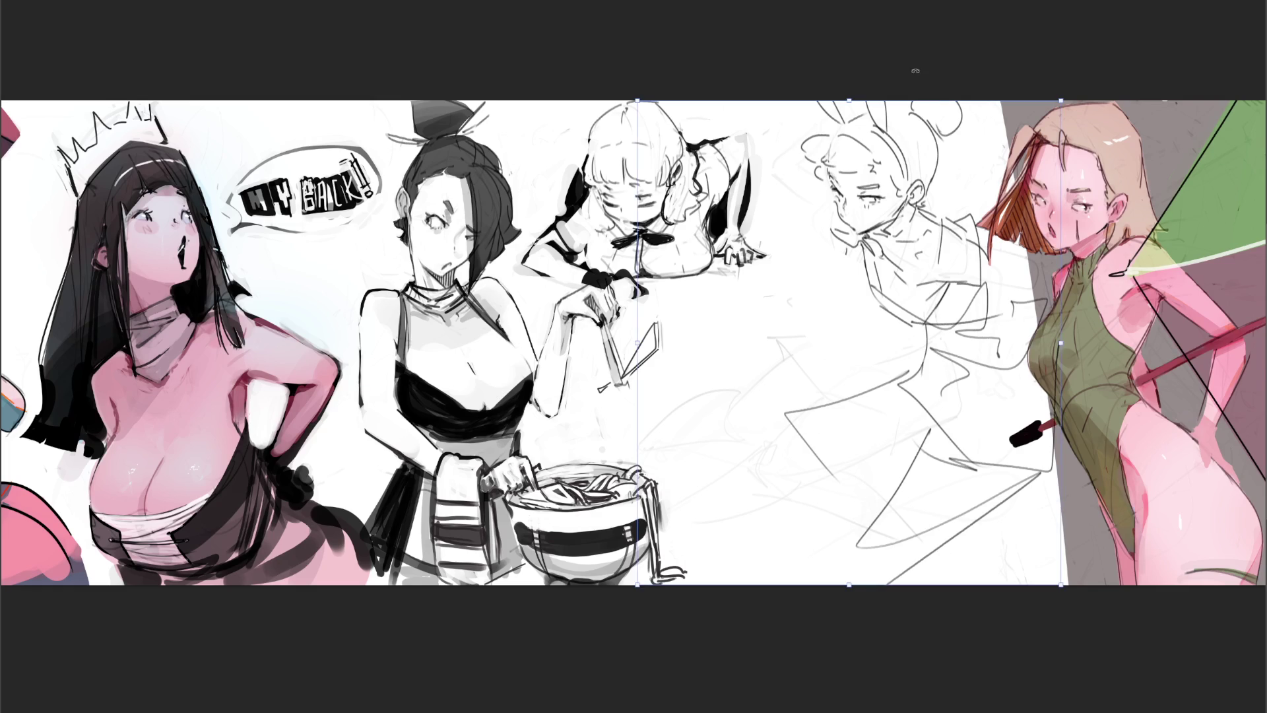
Step: Move the figure sketch left, skew its top corners, apply the transform, and ink the jaw line
{"action": "left_click_drag", "start_coordinate": [883, 260], "coordinate": [830, 260]}
{"action": "left_click_drag", "start_coordinate": [1010, 101], "coordinate": [1147, 108]}
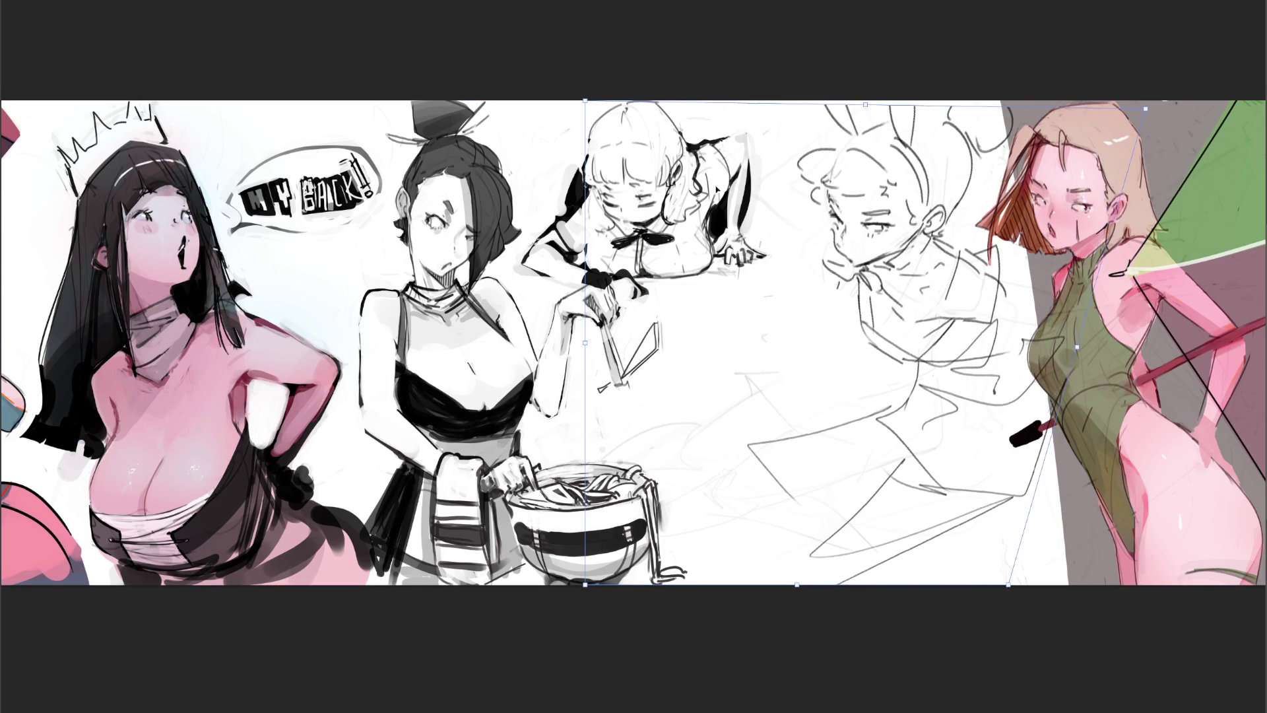
{"action": "left_click_drag", "start_coordinate": [586, 101], "coordinate": [598, 119]}
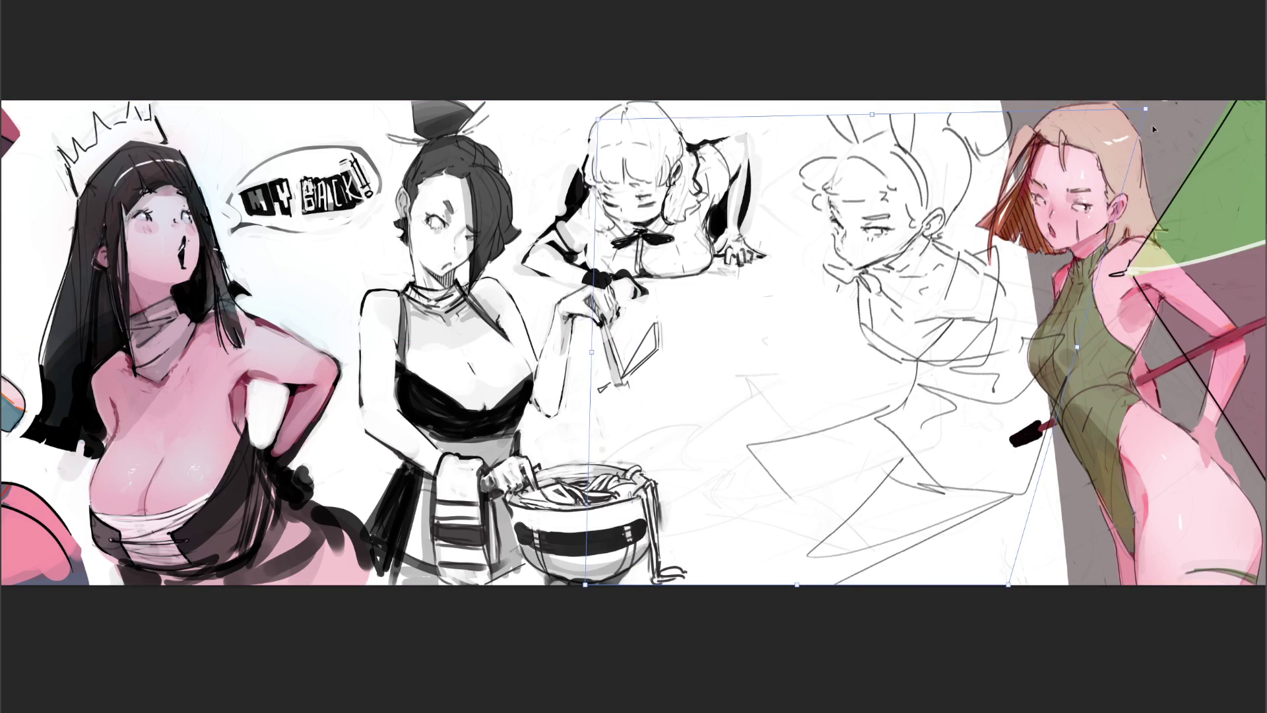
{"action": "key", "text": "Return"}
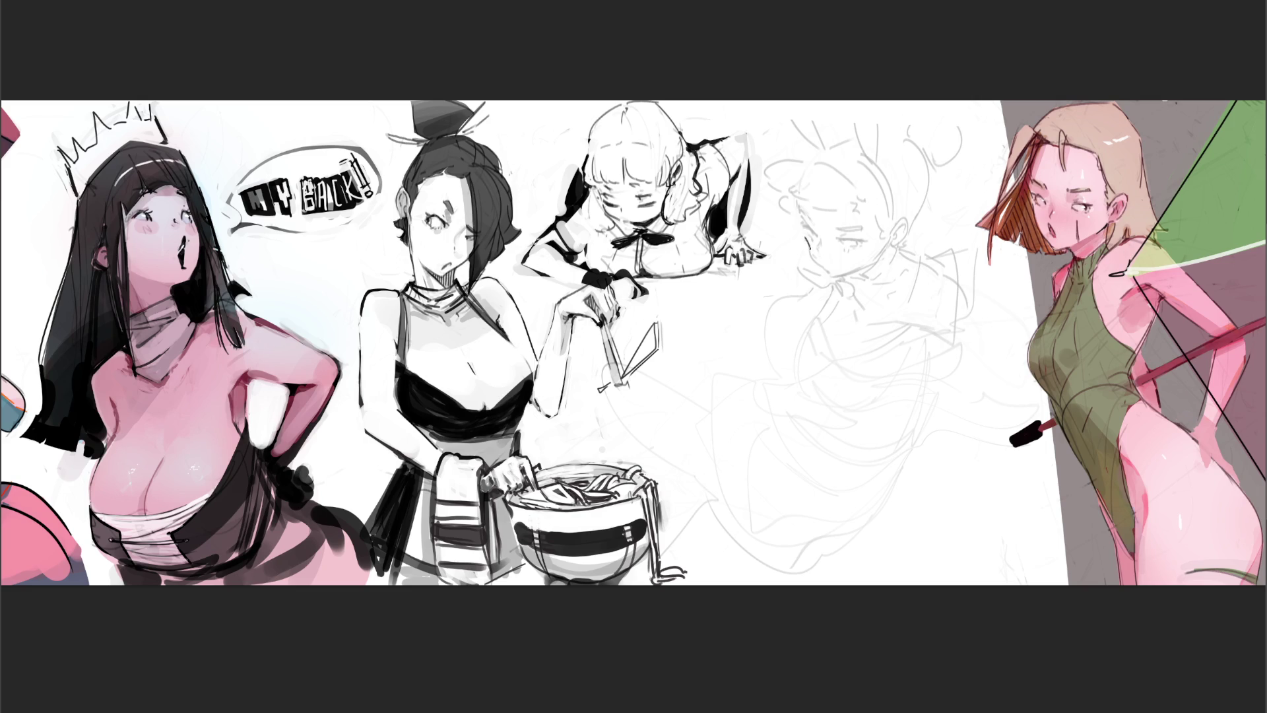
{"action": "left_click_drag", "start_coordinate": [814, 257], "coordinate": [827, 275]}
Step: Ink the chin and neck, a redrawn thicker right eye line, and the right eyebrow
{"action": "mouse_move", "coordinate": [833, 272]}
{"action": "left_mouse_down"}
{"action": "mouse_move", "coordinate": [862, 280]}
{"action": "mouse_move", "coordinate": [876, 262]}
{"action": "left_mouse_up"}
{"action": "left_click_drag", "start_coordinate": [837, 236], "coordinate": [860, 241]}
{"action": "key", "text": "ctrl+z"}
{"action": "left_click_drag", "start_coordinate": [846, 239], "coordinate": [861, 242]}
{"action": "mouse_move", "coordinate": [833, 223]}
{"action": "left_mouse_down"}
{"action": "mouse_move", "coordinate": [855, 229]}
{"action": "mouse_move", "coordinate": [814, 227]}
{"action": "left_mouse_up"}
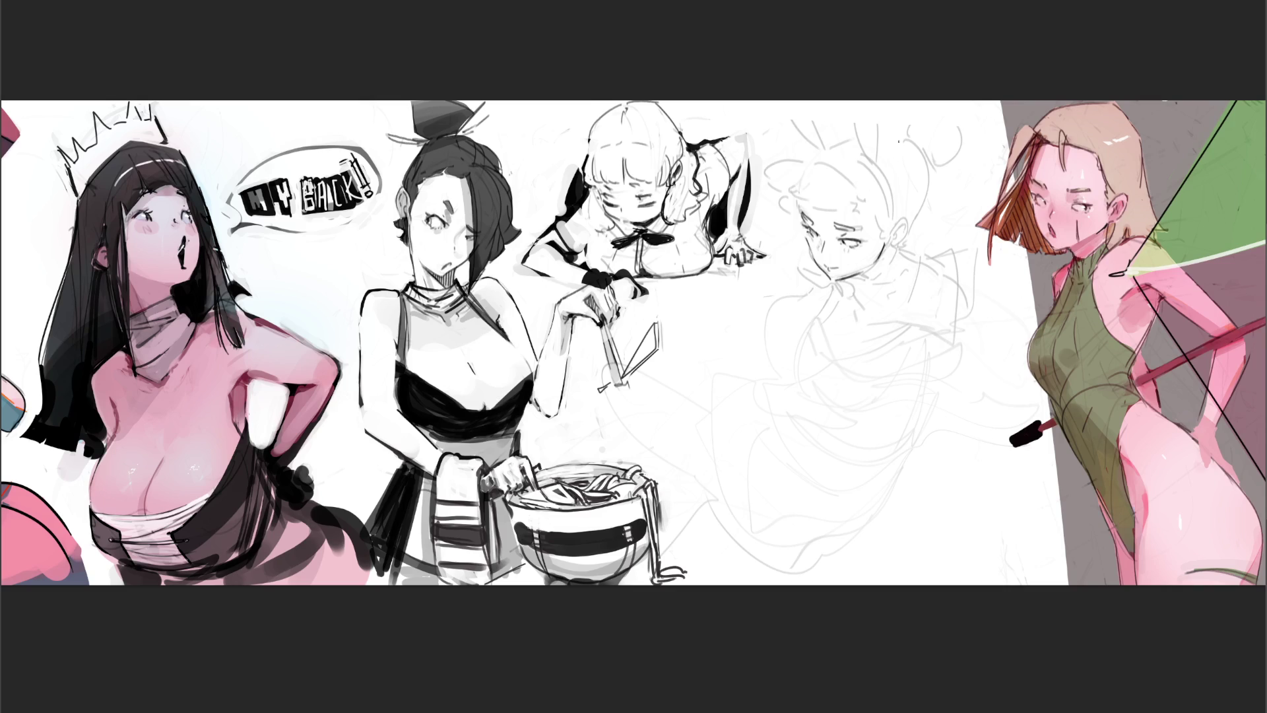
Step: Add a hair stroke beside the face and try several arcs over the head, undoing each
{"action": "left_click_drag", "start_coordinate": [800, 196], "coordinate": [802, 216]}
{"action": "mouse_move", "coordinate": [802, 206]}
{"action": "left_mouse_down"}
{"action": "mouse_move", "coordinate": [863, 206]}
{"action": "mouse_move", "coordinate": [805, 167]}
{"action": "mouse_move", "coordinate": [850, 152]}
{"action": "left_mouse_up"}
{"action": "key", "text": "ctrl+z"}
{"action": "mouse_move", "coordinate": [798, 194]}
{"action": "left_mouse_down"}
{"action": "mouse_move", "coordinate": [809, 162]}
{"action": "mouse_move", "coordinate": [850, 170]}
{"action": "mouse_move", "coordinate": [838, 146]}
{"action": "mouse_move", "coordinate": [823, 194]}
{"action": "mouse_move", "coordinate": [824, 155]}
{"action": "mouse_move", "coordinate": [862, 165]}
{"action": "left_mouse_up"}
{"action": "key", "text": "ctrl+z"}
{"action": "key", "text": "ctrl+z"}
{"action": "key", "text": "ctrl+z"}
{"action": "mouse_move", "coordinate": [838, 169]}
{"action": "left_mouse_down"}
{"action": "mouse_move", "coordinate": [826, 182]}
{"action": "mouse_move", "coordinate": [850, 145]}
{"action": "mouse_move", "coordinate": [885, 201]}
{"action": "left_mouse_up"}
{"action": "key", "text": "ctrl+z"}
{"action": "key", "text": "ctrl+z"}
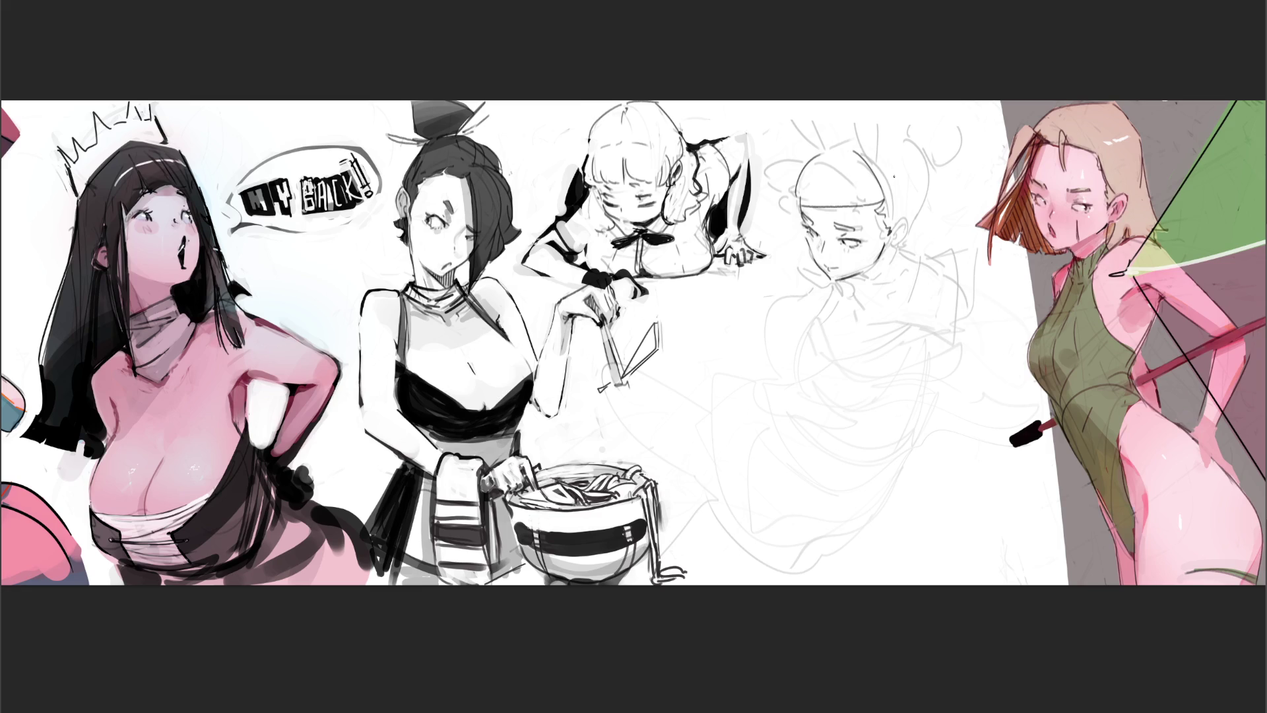
Step: Ink the ear, back of the head, long hair lines and the ear-to-hairline connection
{"action": "left_click_drag", "start_coordinate": [890, 218], "coordinate": [895, 239]}
{"action": "left_click_drag", "start_coordinate": [871, 156], "coordinate": [896, 224]}
{"action": "left_click_drag", "start_coordinate": [793, 214], "coordinate": [748, 251]}
{"action": "left_click_drag", "start_coordinate": [926, 165], "coordinate": [912, 253]}
{"action": "left_click_drag", "start_coordinate": [716, 284], "coordinate": [779, 304]}
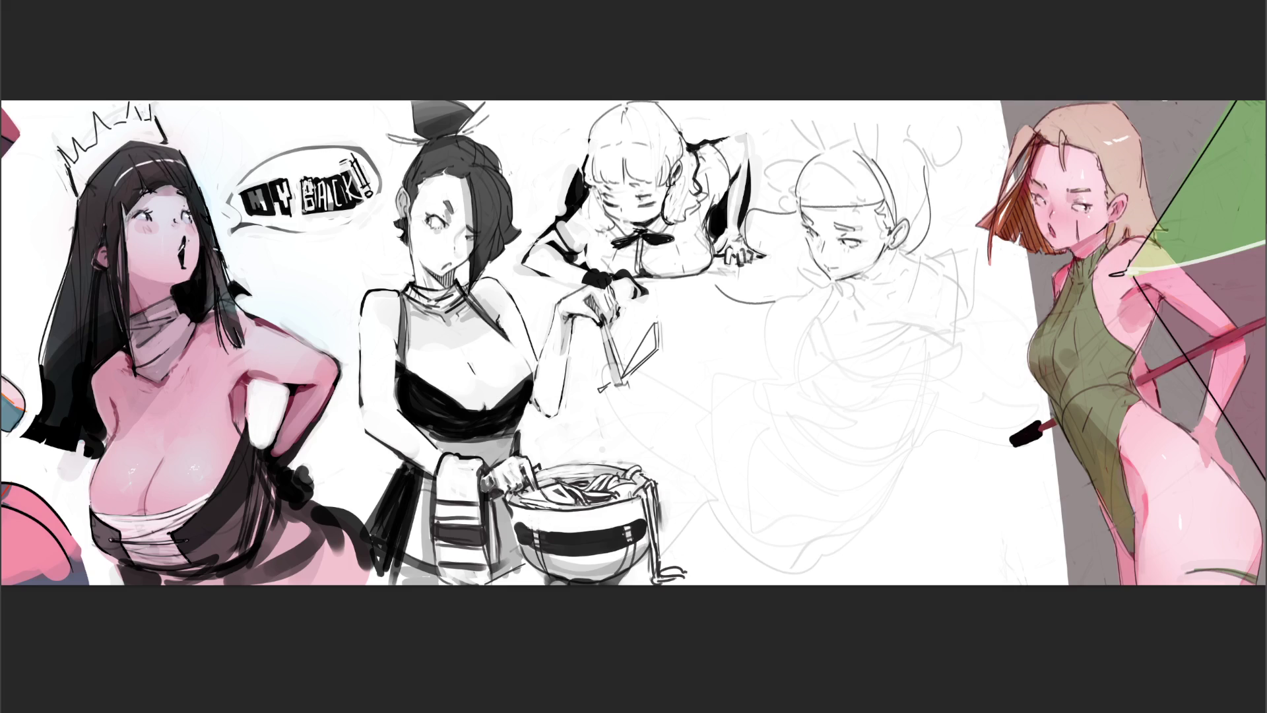
{"action": "mouse_move", "coordinate": [890, 248]}
{"action": "left_mouse_down"}
{"action": "mouse_move", "coordinate": [912, 254]}
{"action": "mouse_move", "coordinate": [870, 282]}
{"action": "mouse_move", "coordinate": [899, 273]}
{"action": "mouse_move", "coordinate": [886, 288]}
{"action": "mouse_move", "coordinate": [847, 301]}
{"action": "mouse_move", "coordinate": [860, 287]}
{"action": "mouse_move", "coordinate": [813, 278]}
{"action": "mouse_move", "coordinate": [825, 300]}
{"action": "left_mouse_up"}
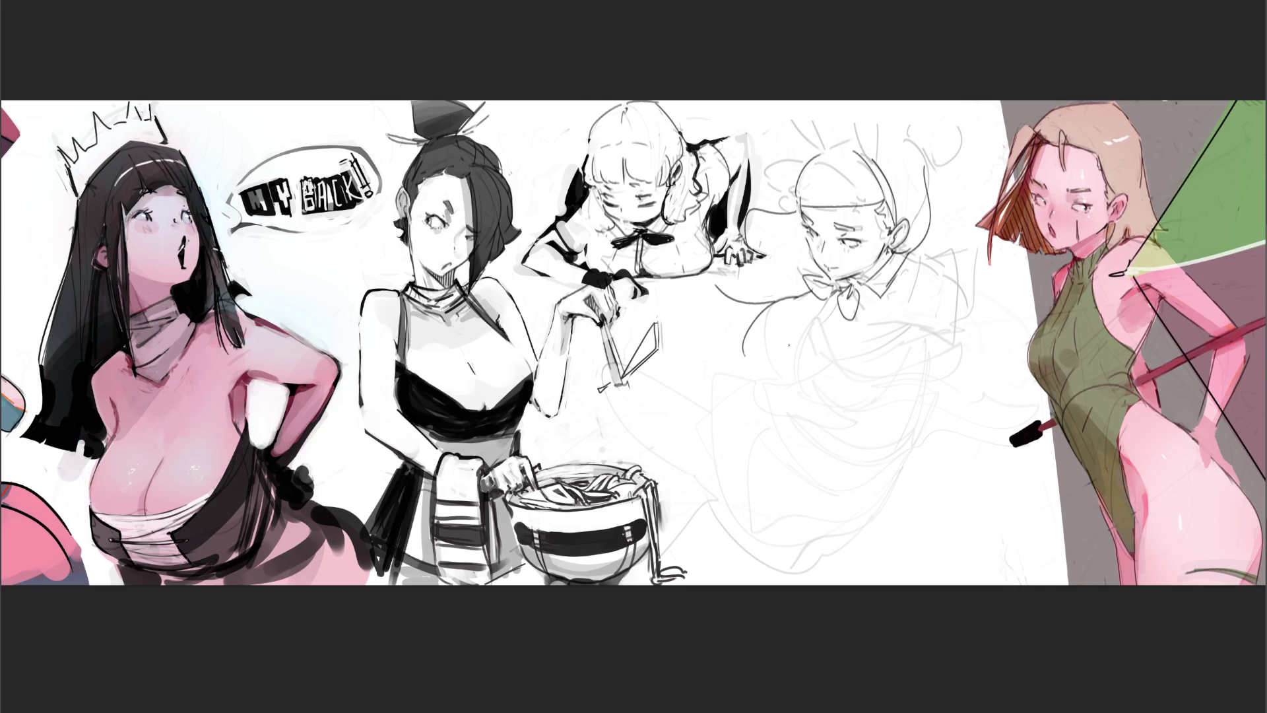
Step: Draw the hair line and lines below the bow tie, shoulder strokes, and a collar line
{"action": "left_click_drag", "start_coordinate": [811, 290], "coordinate": [753, 343]}
{"action": "key", "text": "ctrl+z"}
{"action": "left_click_drag", "start_coordinate": [813, 291], "coordinate": [760, 347]}
{"action": "left_click_drag", "start_coordinate": [837, 303], "coordinate": [790, 338]}
{"action": "mouse_move", "coordinate": [836, 302]}
{"action": "left_mouse_down"}
{"action": "mouse_move", "coordinate": [798, 334]}
{"action": "mouse_move", "coordinate": [795, 382]}
{"action": "mouse_move", "coordinate": [778, 363]}
{"action": "mouse_move", "coordinate": [787, 380]}
{"action": "left_mouse_up"}
{"action": "key", "text": "ctrl+z"}
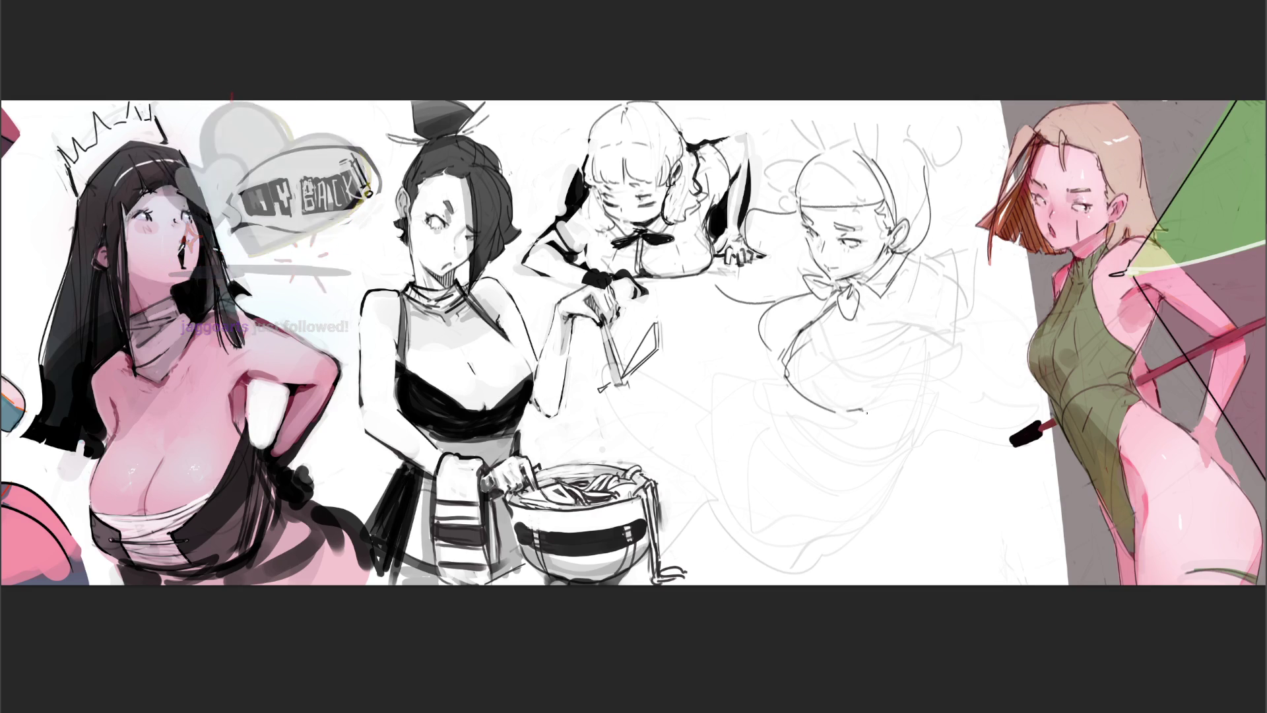
{"action": "mouse_move", "coordinate": [779, 351]}
{"action": "left_mouse_down"}
{"action": "mouse_move", "coordinate": [787, 375]}
{"action": "mouse_move", "coordinate": [765, 377]}
{"action": "left_mouse_up"}
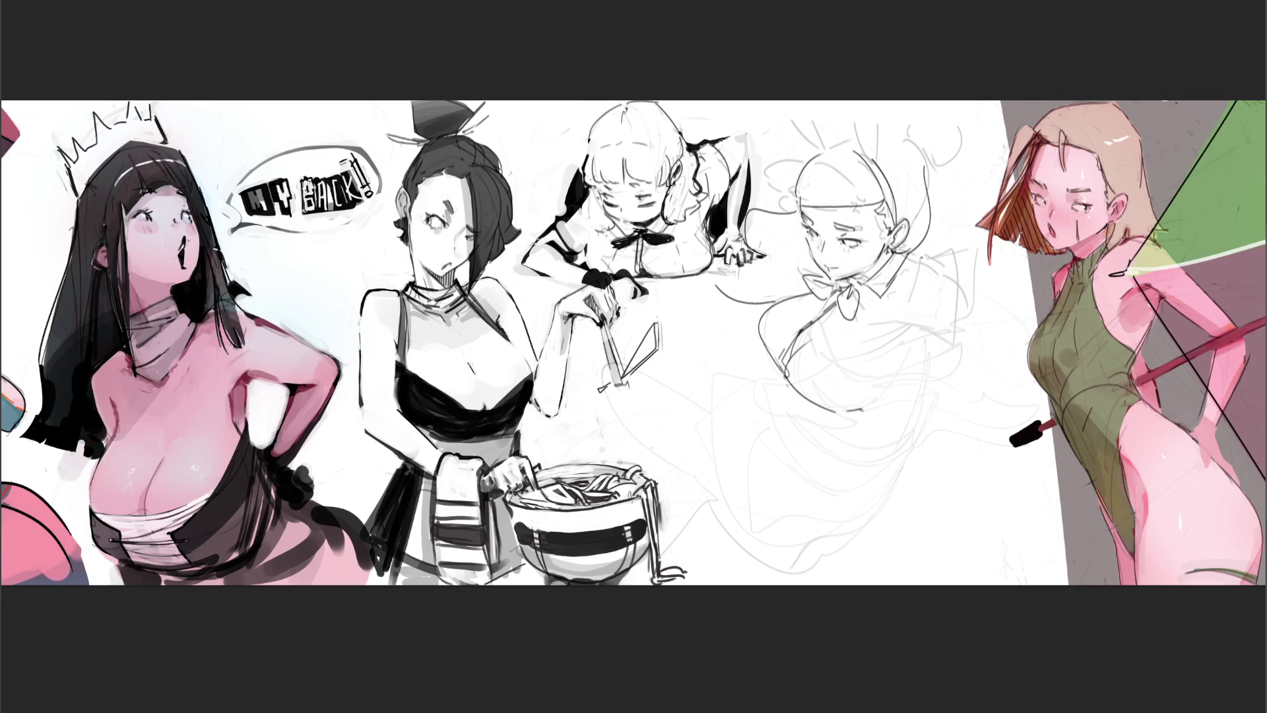
{"action": "mouse_move", "coordinate": [931, 266]}
{"action": "left_mouse_down"}
{"action": "mouse_move", "coordinate": [917, 348]}
{"action": "mouse_move", "coordinate": [1004, 308]}
{"action": "left_mouse_up"}
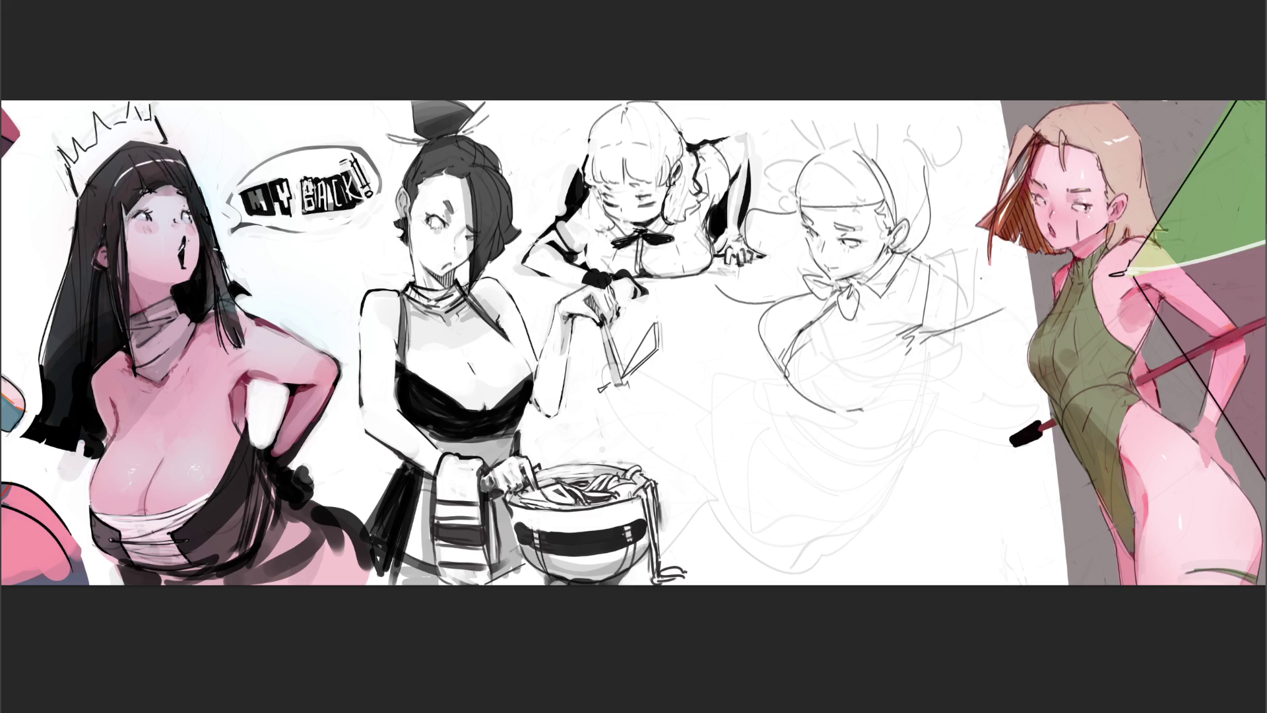
Step: Ink the collar and right shoulder, redrawing stray lines below the shoulder several times
{"action": "mouse_move", "coordinate": [933, 265]}
{"action": "left_mouse_down"}
{"action": "mouse_move", "coordinate": [955, 260]}
{"action": "mouse_move", "coordinate": [997, 314]}
{"action": "left_mouse_up"}
{"action": "left_click_drag", "start_coordinate": [985, 263], "coordinate": [1048, 254]}
{"action": "mouse_move", "coordinate": [1002, 301]}
{"action": "left_mouse_down"}
{"action": "mouse_move", "coordinate": [1052, 283]}
{"action": "mouse_move", "coordinate": [1023, 295]}
{"action": "mouse_move", "coordinate": [1045, 255]}
{"action": "mouse_move", "coordinate": [1029, 257]}
{"action": "mouse_move", "coordinate": [1042, 285]}
{"action": "left_mouse_up"}
{"action": "key", "text": "ctrl+z"}
{"action": "key", "text": "ctrl+z"}
{"action": "key", "text": "ctrl+z"}
{"action": "left_click_drag", "start_coordinate": [936, 341], "coordinate": [898, 390]}
{"action": "key", "text": "ctrl+z"}
{"action": "left_click_drag", "start_coordinate": [940, 347], "coordinate": [887, 426]}
{"action": "key", "text": "ctrl+z"}
{"action": "left_click_drag", "start_coordinate": [943, 339], "coordinate": [920, 403]}
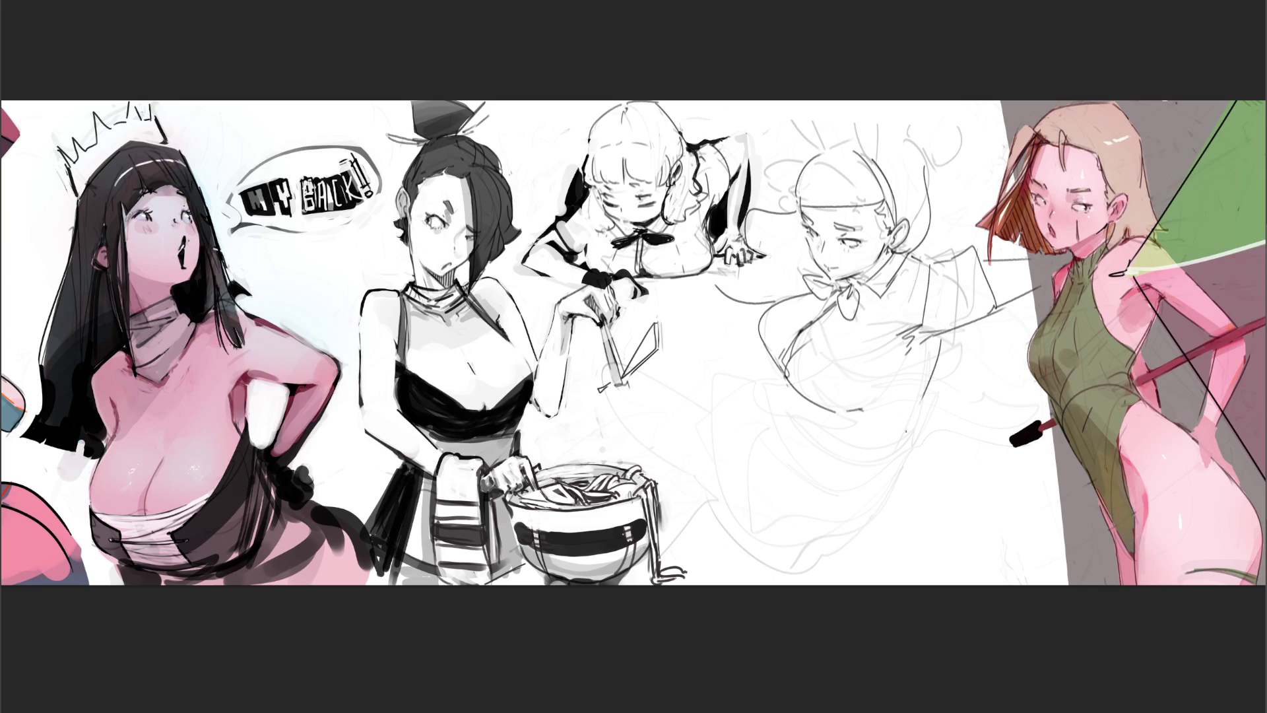
{"action": "mouse_move", "coordinate": [933, 339]}
{"action": "left_mouse_down"}
{"action": "mouse_move", "coordinate": [898, 417]}
{"action": "mouse_move", "coordinate": [874, 399]}
{"action": "left_mouse_up"}
{"action": "key", "text": "ctrl+z"}
Step: Sketch the torso, waist line and the long curve of the skirt
{"action": "mouse_move", "coordinate": [924, 402]}
{"action": "left_mouse_down"}
{"action": "mouse_move", "coordinate": [872, 441]}
{"action": "mouse_move", "coordinate": [857, 478]}
{"action": "mouse_move", "coordinate": [876, 457]}
{"action": "left_mouse_up"}
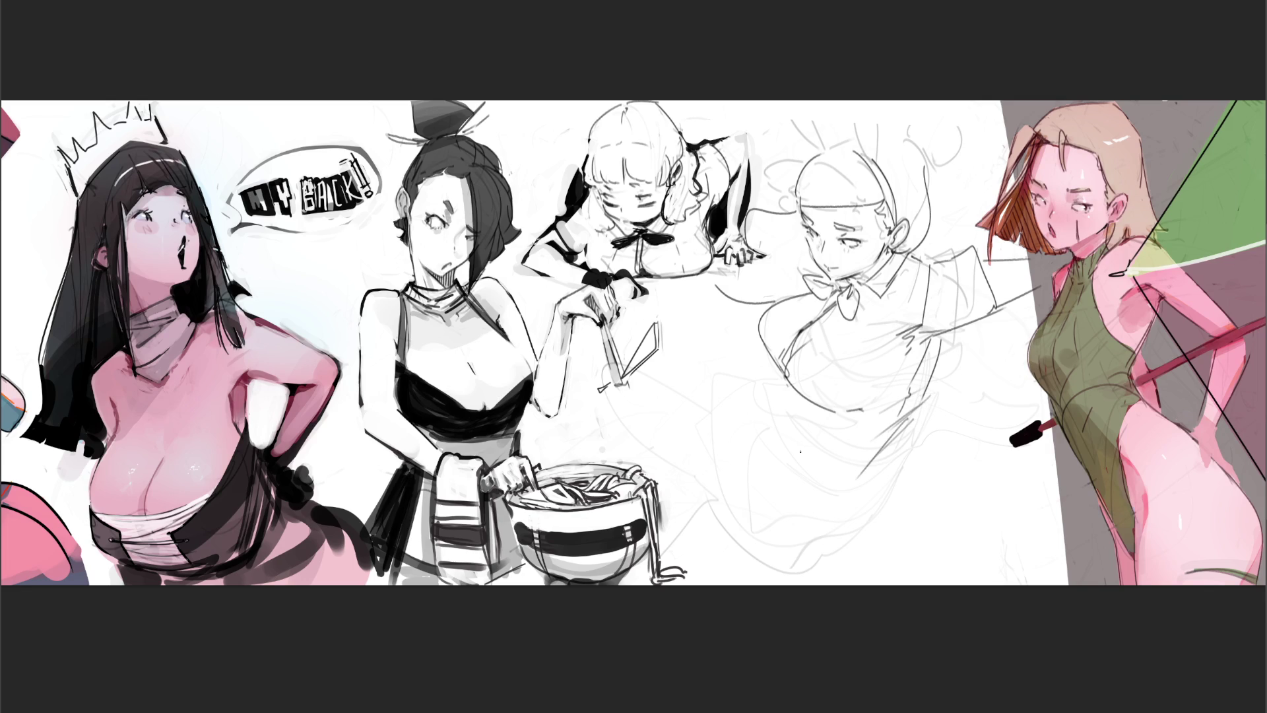
{"action": "mouse_move", "coordinate": [783, 376]}
{"action": "left_mouse_down"}
{"action": "mouse_move", "coordinate": [770, 391]}
{"action": "mouse_move", "coordinate": [742, 350]}
{"action": "mouse_move", "coordinate": [755, 361]}
{"action": "mouse_move", "coordinate": [747, 381]}
{"action": "mouse_move", "coordinate": [767, 394]}
{"action": "mouse_move", "coordinate": [750, 429]}
{"action": "mouse_move", "coordinate": [768, 433]}
{"action": "left_mouse_up"}
{"action": "key", "text": "ctrl+z"}
{"action": "key", "text": "ctrl+z"}
{"action": "mouse_move", "coordinate": [778, 387]}
{"action": "left_mouse_down"}
{"action": "mouse_move", "coordinate": [744, 401]}
{"action": "mouse_move", "coordinate": [828, 448]}
{"action": "left_mouse_up"}
{"action": "mouse_move", "coordinate": [781, 389]}
{"action": "left_mouse_down"}
{"action": "mouse_move", "coordinate": [851, 429]}
{"action": "mouse_move", "coordinate": [819, 454]}
{"action": "mouse_move", "coordinate": [877, 452]}
{"action": "left_mouse_up"}
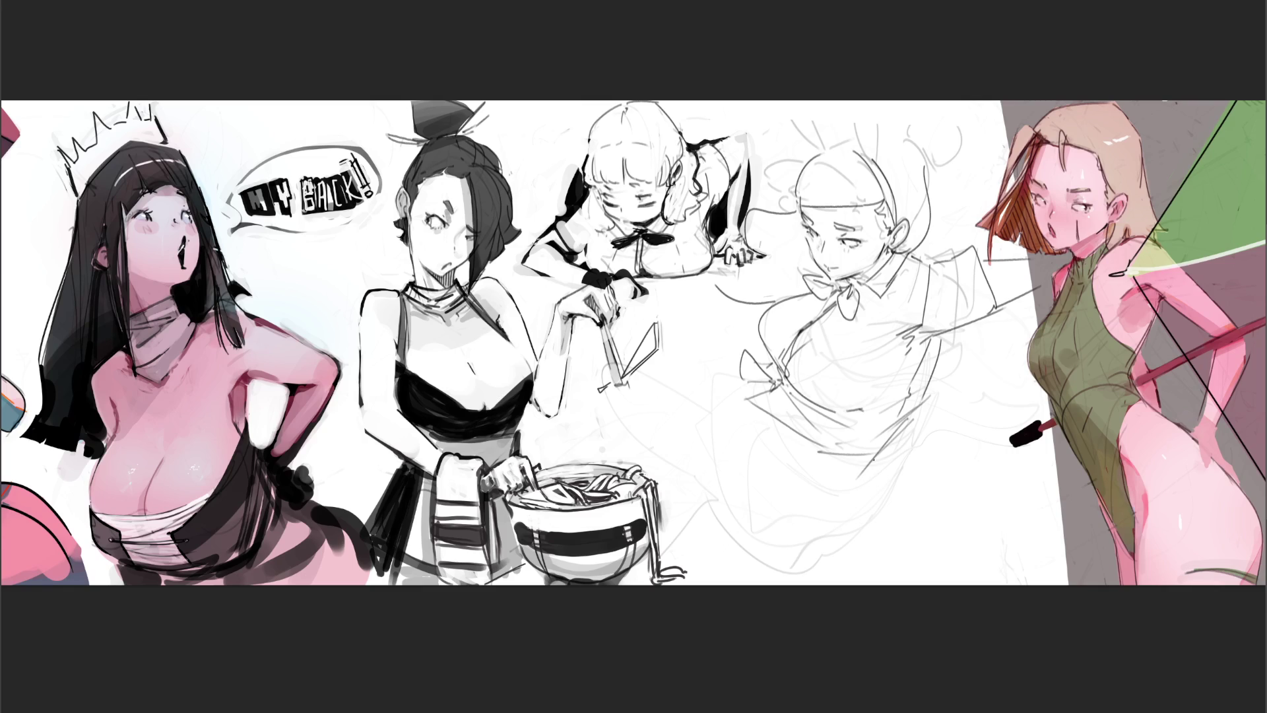
{"action": "mouse_move", "coordinate": [877, 450]}
{"action": "left_mouse_down"}
{"action": "mouse_move", "coordinate": [856, 522]}
{"action": "mouse_move", "coordinate": [815, 576]}
{"action": "left_mouse_up"}
Step: Draw vertical lines at the figure's left side curving toward the waist
{"action": "left_click_drag", "start_coordinate": [678, 343], "coordinate": [680, 420]}
{"action": "left_click_drag", "start_coordinate": [686, 383], "coordinate": [698, 472]}
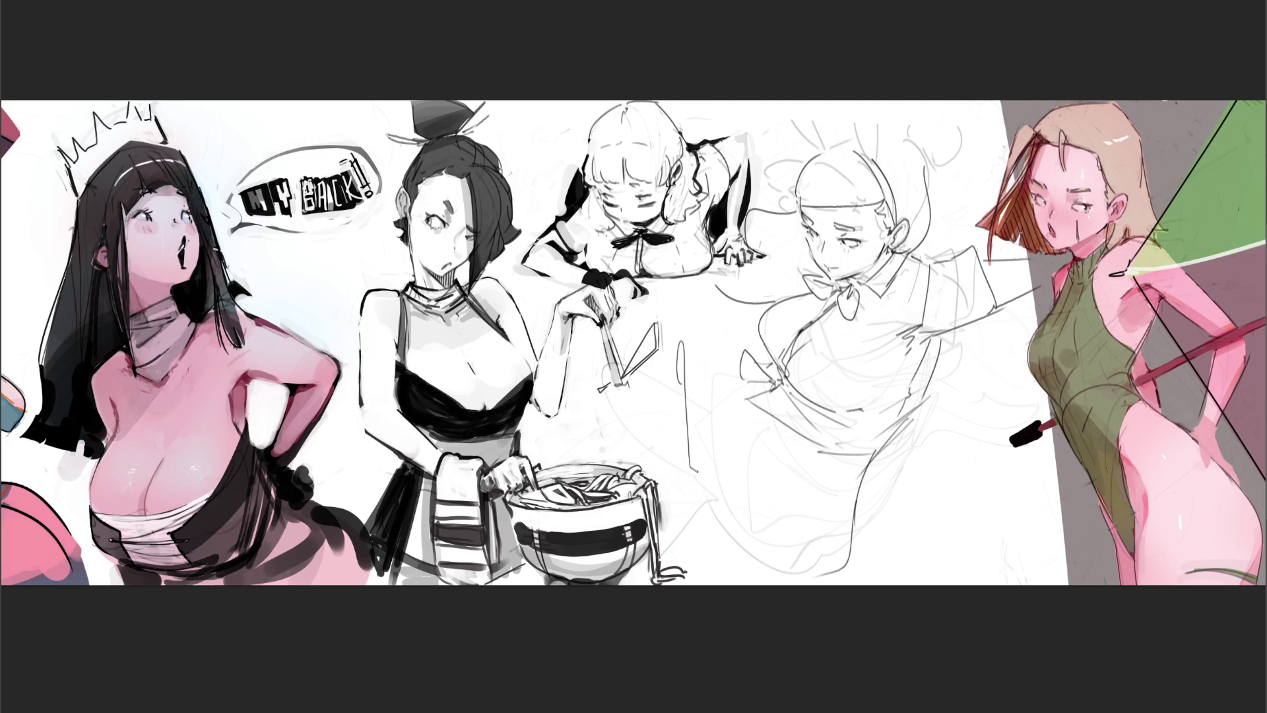
{"action": "left_click_drag", "start_coordinate": [683, 344], "coordinate": [738, 402]}
{"action": "left_click_drag", "start_coordinate": [711, 464], "coordinate": [689, 469]}
Step: Draw and undo long skirt curves, leaving a shorter, rounder rough torso
{"action": "mouse_move", "coordinate": [692, 478]}
{"action": "left_mouse_down"}
{"action": "mouse_move", "coordinate": [711, 556]}
{"action": "mouse_move", "coordinate": [756, 548]}
{"action": "mouse_move", "coordinate": [770, 579]}
{"action": "mouse_move", "coordinate": [742, 429]}
{"action": "mouse_move", "coordinate": [791, 505]}
{"action": "left_mouse_up"}
{"action": "key", "text": "ctrl+z"}
{"action": "left_click_drag", "start_coordinate": [857, 450], "coordinate": [805, 583]}
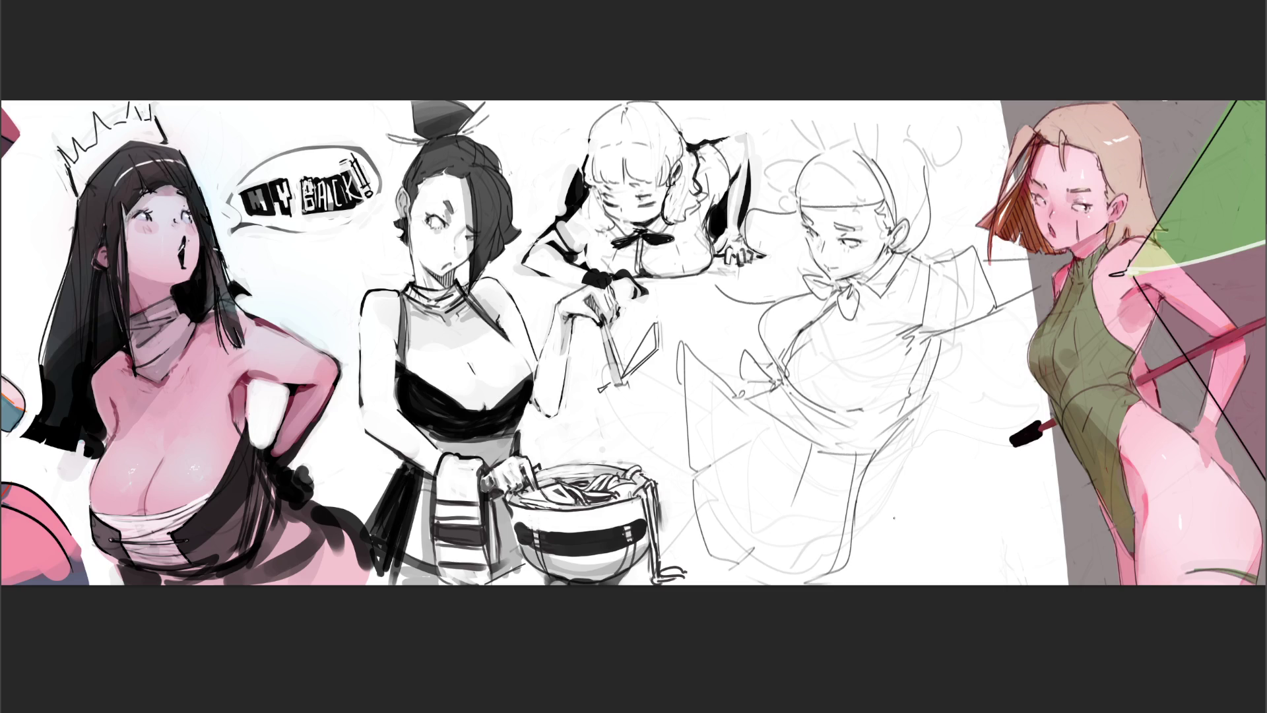
{"action": "key", "text": "ctrl+z"}
{"action": "key", "text": "ctrl+z"}
{"action": "key", "text": "ctrl+z"}
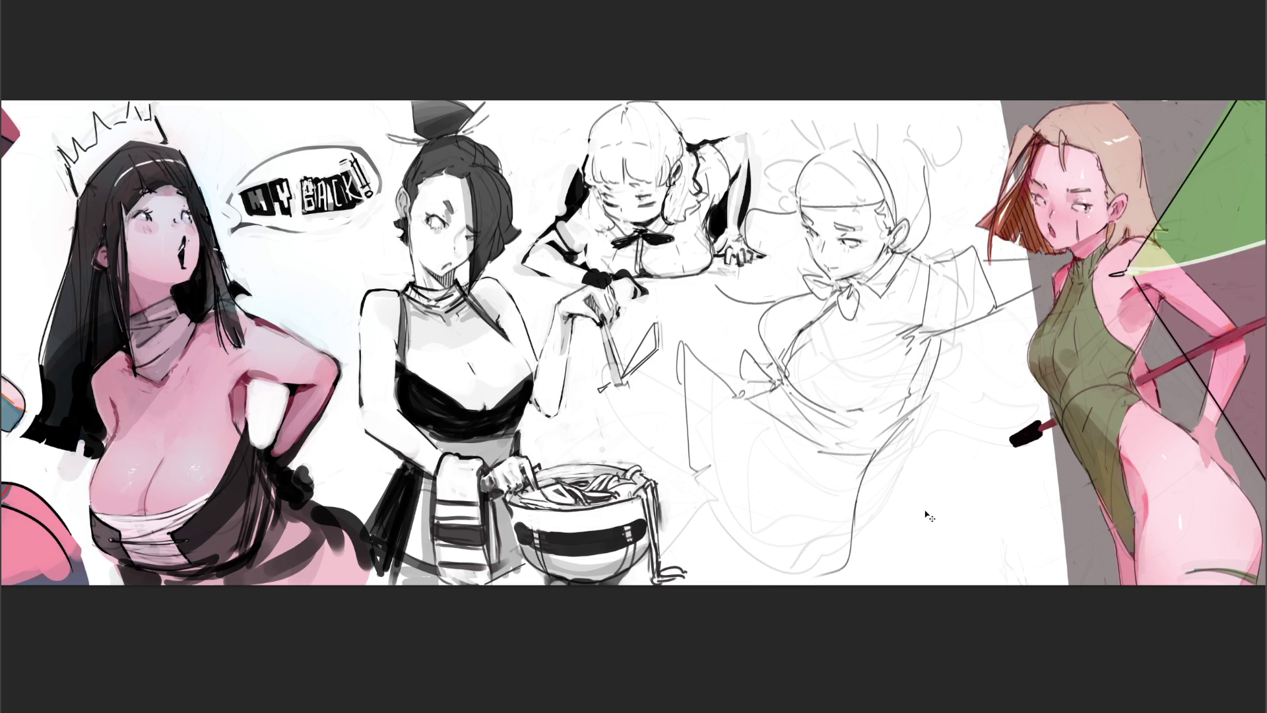
{"action": "key", "text": "ctrl+z"}
{"action": "key", "text": "ctrl+z"}
{"action": "key", "text": "ctrl+z"}
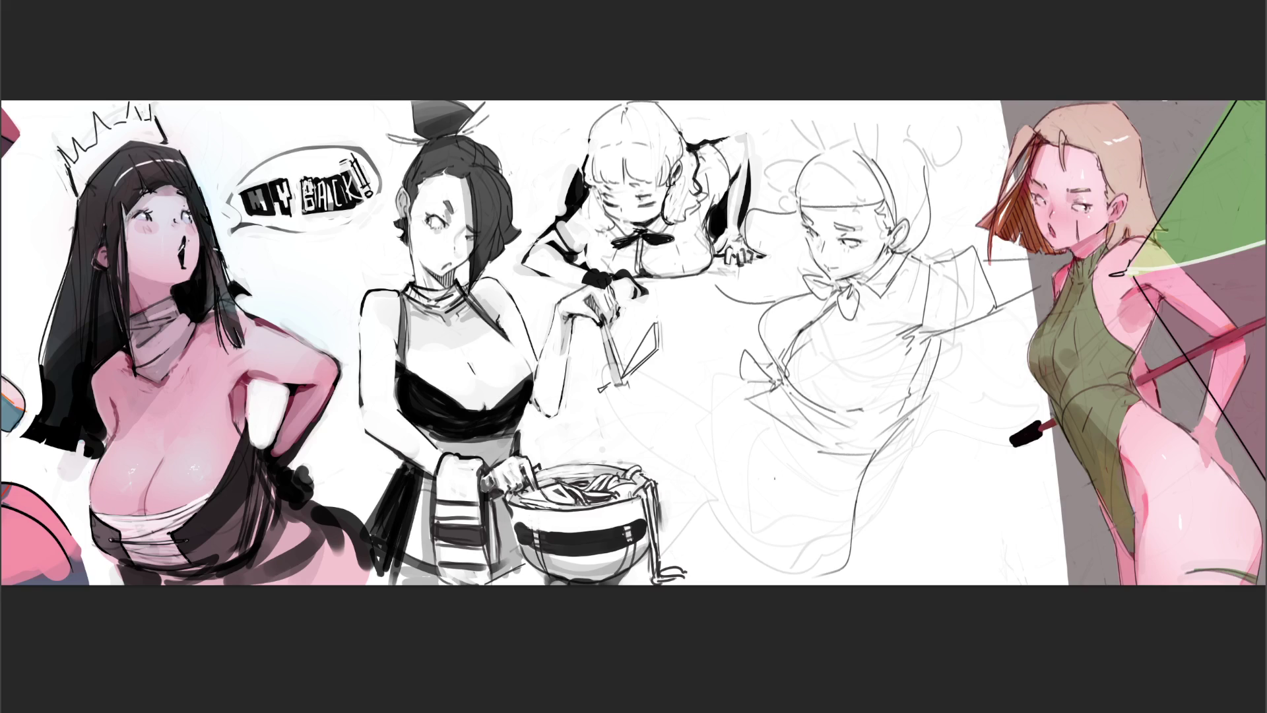
{"action": "mouse_move", "coordinate": [767, 386]}
{"action": "left_mouse_down"}
{"action": "mouse_move", "coordinate": [743, 394]}
{"action": "mouse_move", "coordinate": [740, 451]}
{"action": "mouse_move", "coordinate": [701, 390]}
{"action": "mouse_move", "coordinate": [660, 540]}
{"action": "mouse_move", "coordinate": [788, 557]}
{"action": "left_mouse_up"}
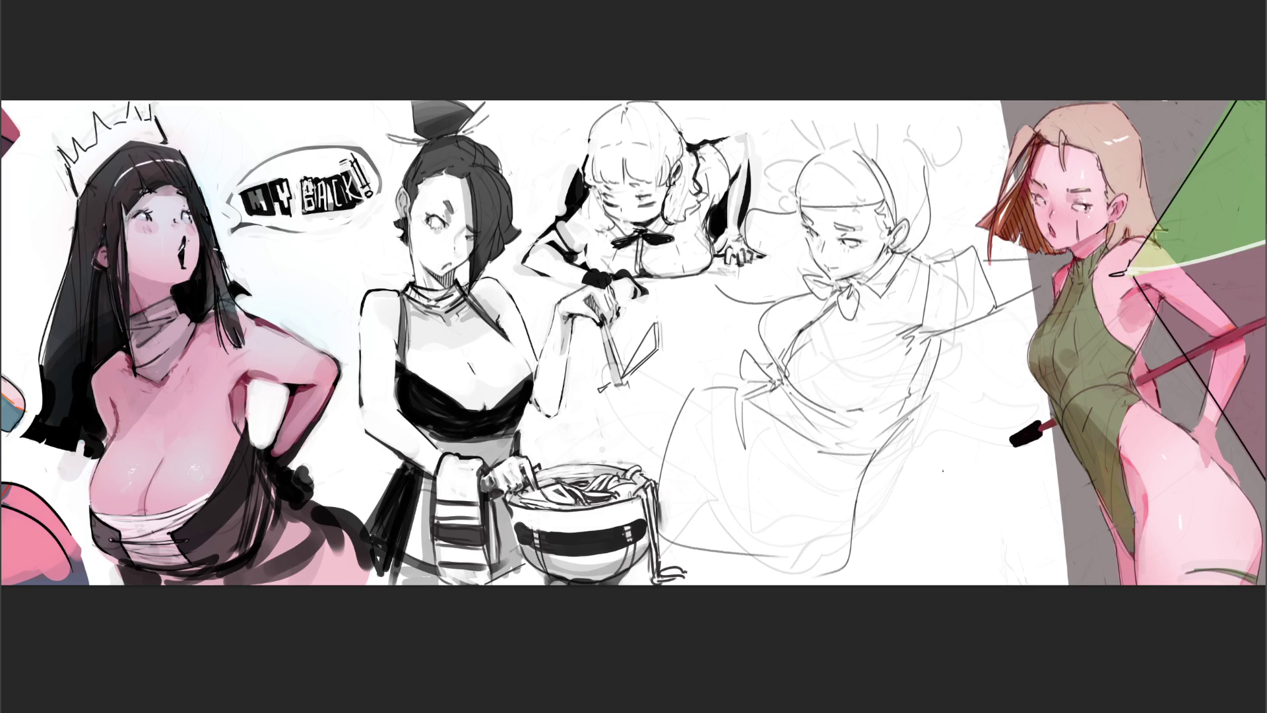
{"action": "key", "text": "ctrl+z"}
{"action": "key", "text": "ctrl+z"}
{"action": "key", "text": "ctrl+z"}
{"action": "key", "text": "ctrl+z"}
{"action": "key", "text": "ctrl+z"}
Step: Add short waist strokes and long curves sweeping down the skirt
{"action": "left_click_drag", "start_coordinate": [882, 450], "coordinate": [851, 470]}
{"action": "left_click_drag", "start_coordinate": [841, 470], "coordinate": [862, 465]}
{"action": "left_click_drag", "start_coordinate": [784, 426], "coordinate": [823, 468]}
{"action": "left_click_drag", "start_coordinate": [760, 349], "coordinate": [718, 431]}
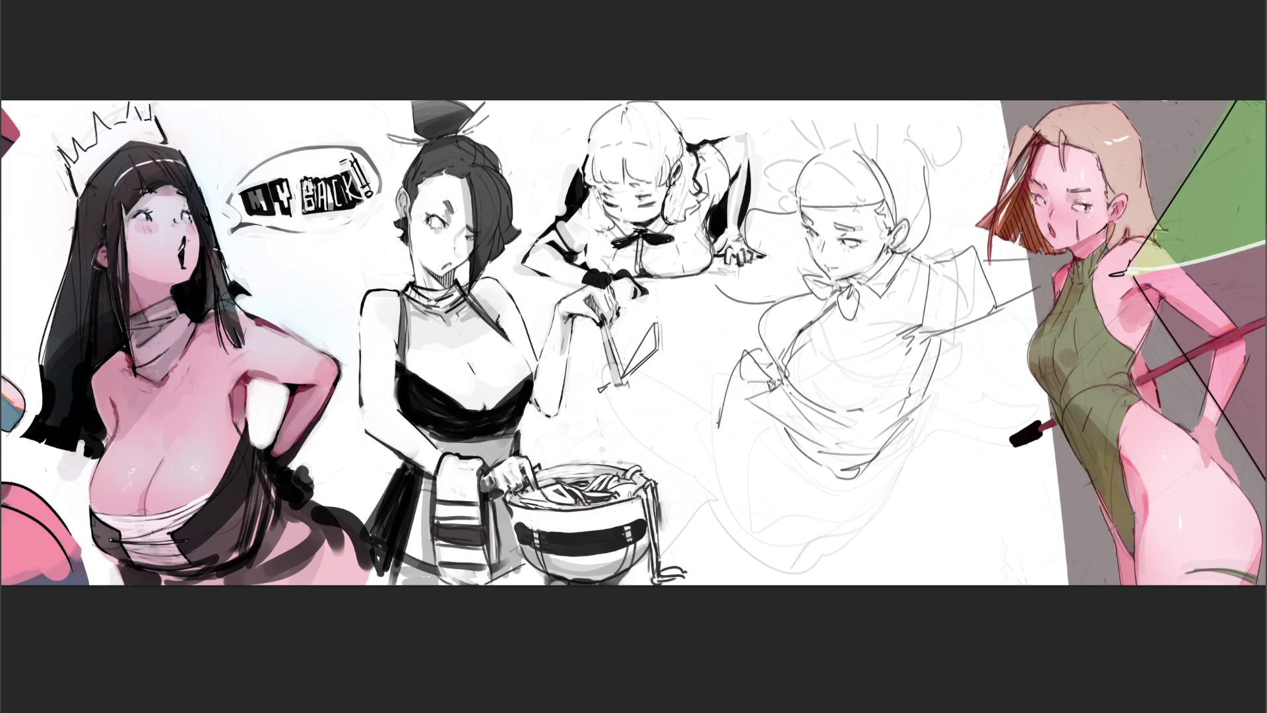
{"action": "mouse_move", "coordinate": [690, 369]}
{"action": "left_mouse_down"}
{"action": "mouse_move", "coordinate": [707, 485]}
{"action": "mouse_move", "coordinate": [831, 500]}
{"action": "left_mouse_up"}
{"action": "left_click_drag", "start_coordinate": [690, 378], "coordinate": [748, 505]}
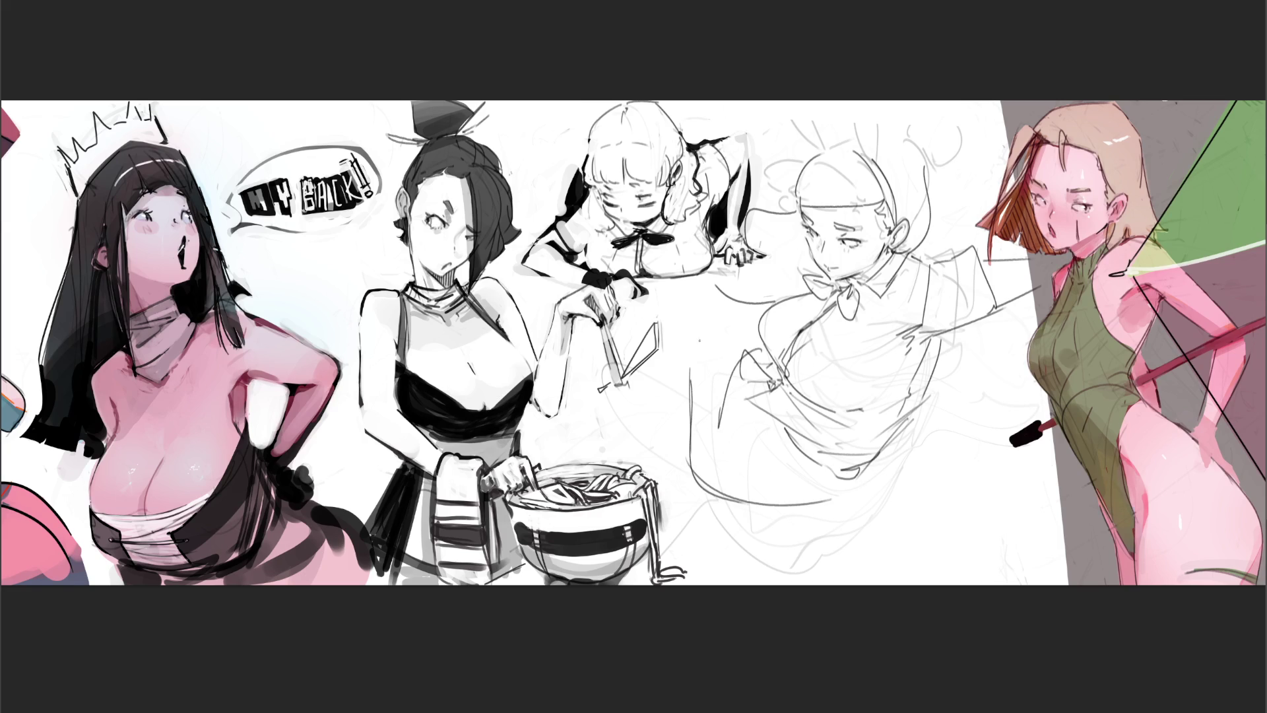
Step: Draw curves below the crawling girl and diagonal strokes near the chopsticks hand's wrist
{"action": "left_click_drag", "start_coordinate": [704, 302], "coordinate": [729, 367]}
{"action": "left_click_drag", "start_coordinate": [759, 307], "coordinate": [712, 338]}
{"action": "left_click_drag", "start_coordinate": [568, 337], "coordinate": [687, 377]}
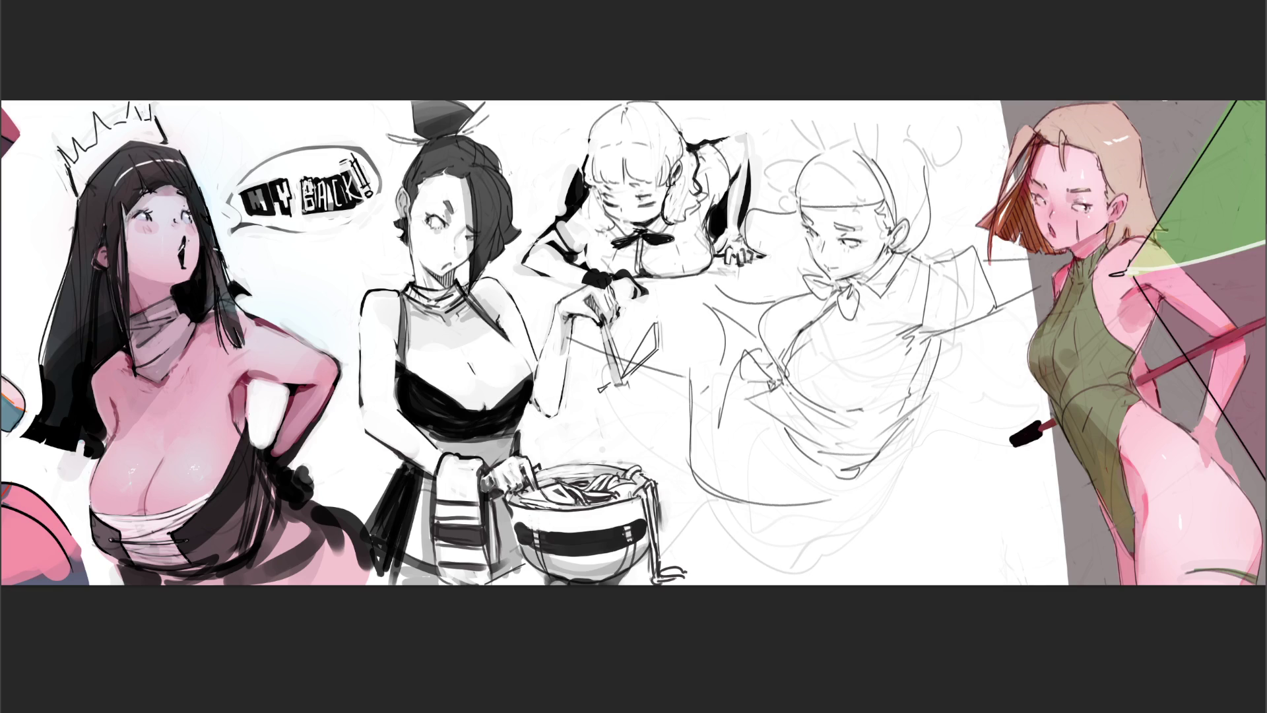
{"action": "key", "text": "ctrl+z"}
{"action": "left_click_drag", "start_coordinate": [574, 311], "coordinate": [671, 378]}
{"action": "left_click_drag", "start_coordinate": [628, 273], "coordinate": [721, 319]}
Step: Sweep a curve down the skirt's left side, redraw the curve from the hand, and add short marks
{"action": "left_click_drag", "start_coordinate": [687, 389], "coordinate": [683, 490]}
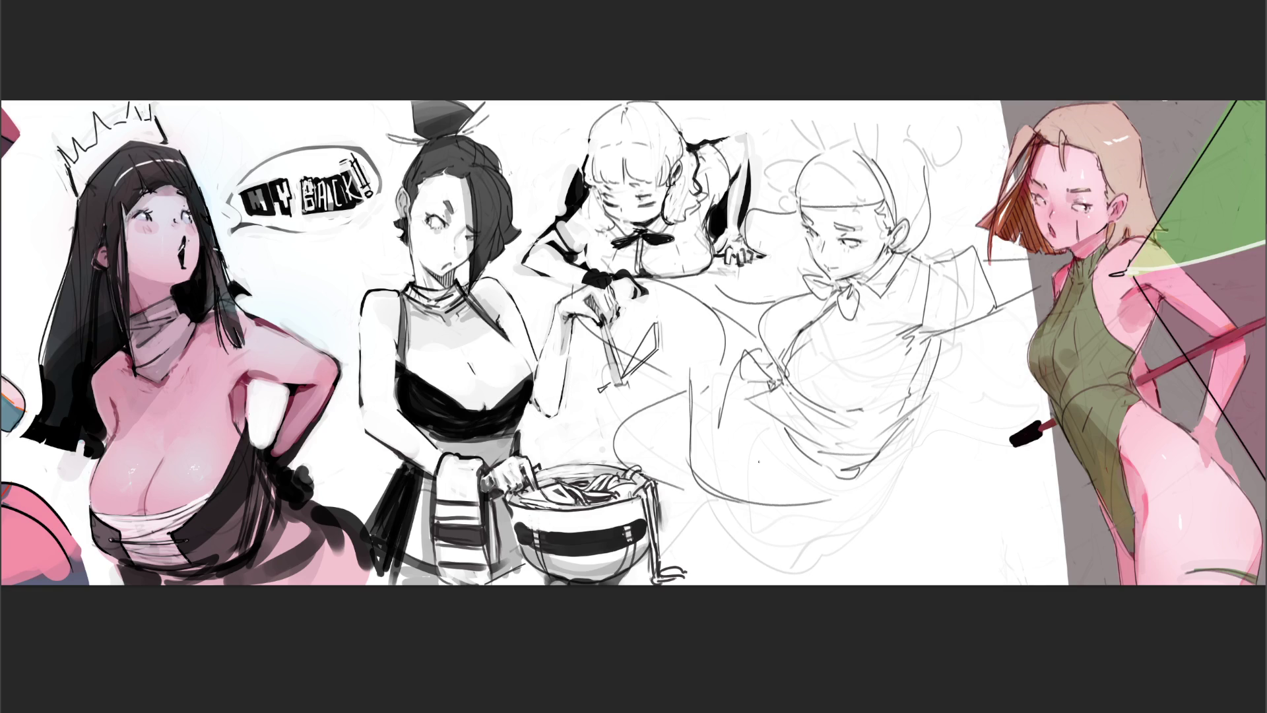
{"action": "left_click_drag", "start_coordinate": [566, 297], "coordinate": [657, 405]}
{"action": "key", "text": "ctrl+z"}
{"action": "mouse_move", "coordinate": [572, 312]}
{"action": "left_mouse_down"}
{"action": "mouse_move", "coordinate": [657, 402]}
{"action": "mouse_move", "coordinate": [680, 396]}
{"action": "left_mouse_up"}
{"action": "left_click_drag", "start_coordinate": [737, 320], "coordinate": [725, 335]}
{"action": "key", "text": "ctrl+z"}
{"action": "key", "text": "ctrl+z"}
{"action": "mouse_move", "coordinate": [668, 392]}
{"action": "left_mouse_down"}
{"action": "mouse_move", "coordinate": [693, 379]}
{"action": "mouse_move", "coordinate": [704, 398]}
{"action": "mouse_move", "coordinate": [693, 381]}
{"action": "left_mouse_up"}
{"action": "key", "text": "ctrl+z"}
{"action": "key", "text": "ctrl+z"}
{"action": "key", "text": "ctrl+z"}
{"action": "left_click_drag", "start_coordinate": [723, 362], "coordinate": [693, 410]}
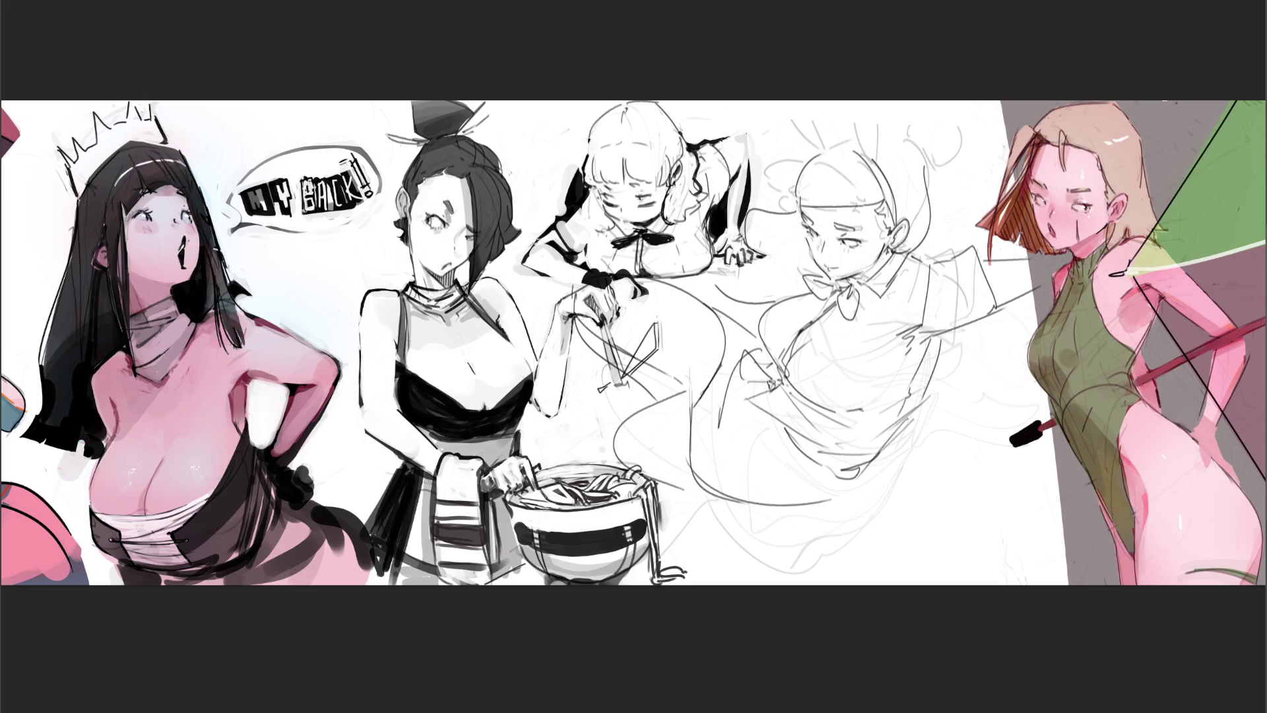
Step: Move the kneeling figure sketch down and to the right with Ctrl+T
{"action": "key", "text": "ctrl+t"}
{"action": "mouse_move", "coordinate": [871, 353]}
{"action": "left_mouse_down"}
{"action": "mouse_move", "coordinate": [928, 444]}
{"action": "mouse_move", "coordinate": [889, 418]}
{"action": "left_mouse_up"}
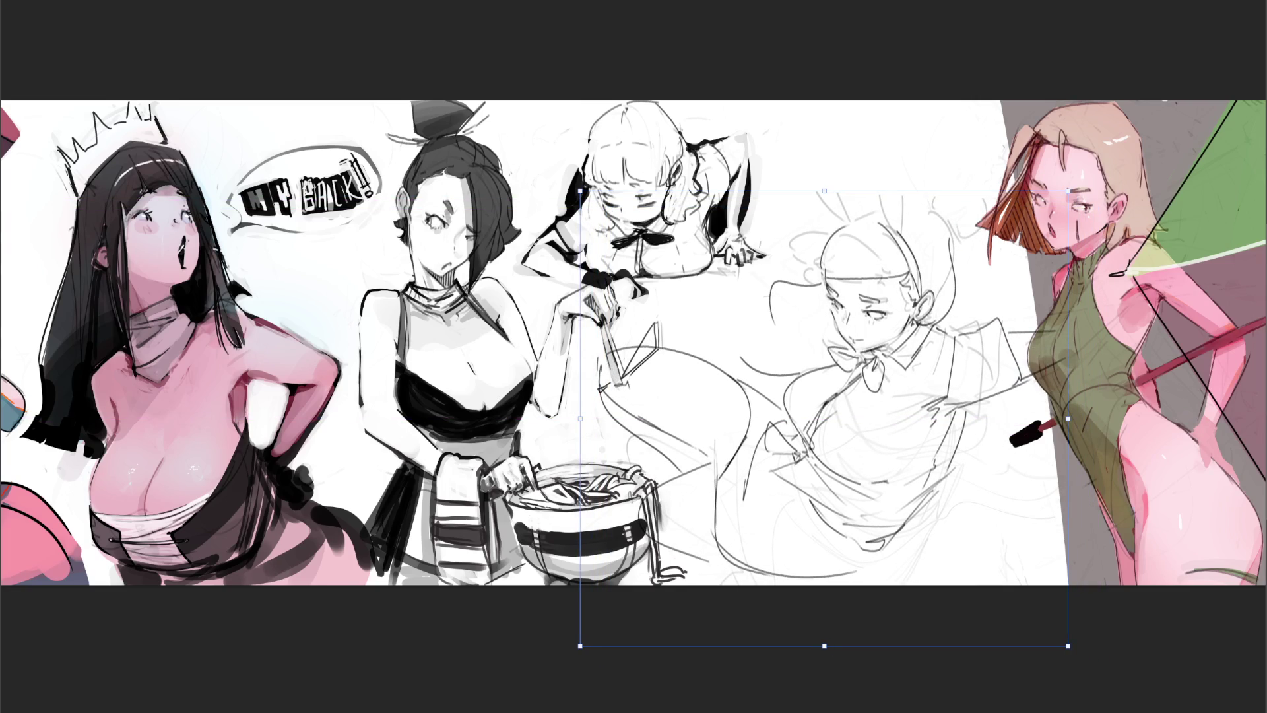
{"action": "key", "text": "Return"}
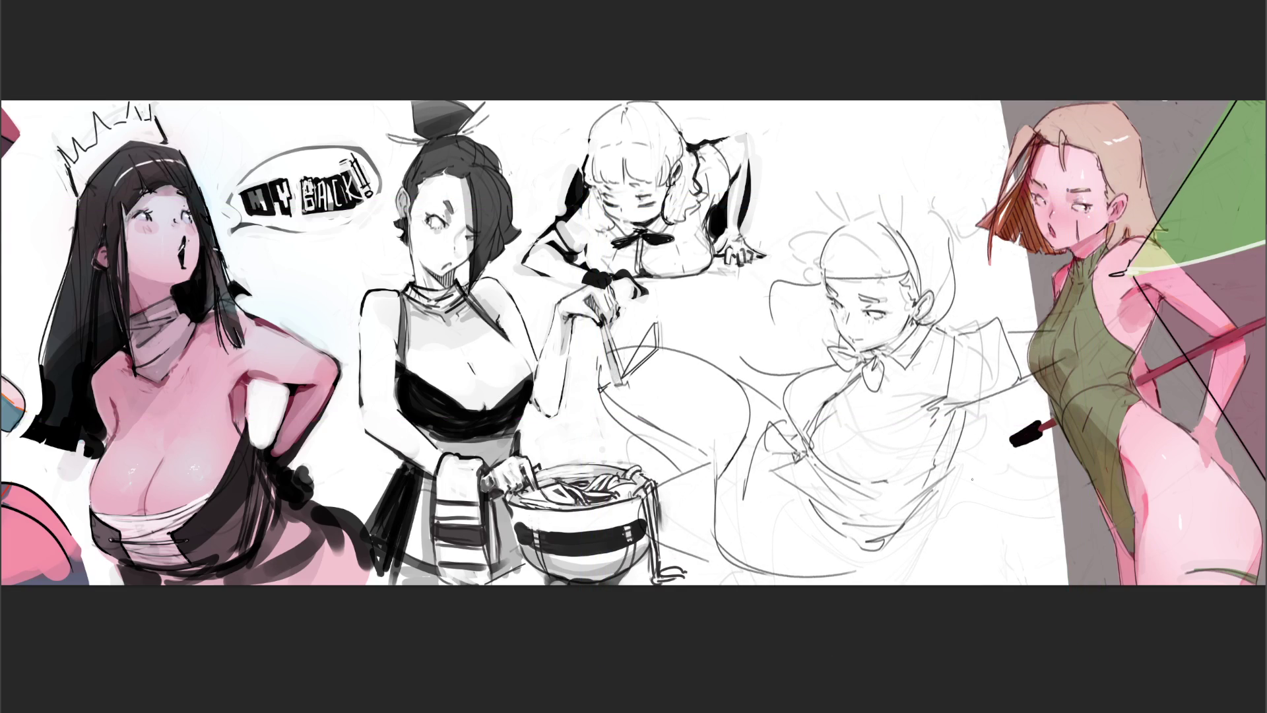
Step: Add a long diagonal curve and short strokes along the figure's bottom edge
{"action": "mouse_move", "coordinate": [972, 447]}
{"action": "left_mouse_down"}
{"action": "mouse_move", "coordinate": [957, 480]}
{"action": "mouse_move", "coordinate": [973, 475]}
{"action": "mouse_move", "coordinate": [1053, 559]}
{"action": "mouse_move", "coordinate": [1010, 546]}
{"action": "mouse_move", "coordinate": [1031, 545]}
{"action": "left_mouse_up"}
{"action": "mouse_move", "coordinate": [1021, 545]}
{"action": "left_mouse_down"}
{"action": "mouse_move", "coordinate": [1051, 548]}
{"action": "mouse_move", "coordinate": [1037, 547]}
{"action": "mouse_move", "coordinate": [1047, 532]}
{"action": "mouse_move", "coordinate": [996, 544]}
{"action": "mouse_move", "coordinate": [1035, 544]}
{"action": "left_mouse_up"}
{"action": "left_click_drag", "start_coordinate": [1040, 531], "coordinate": [1036, 544]}
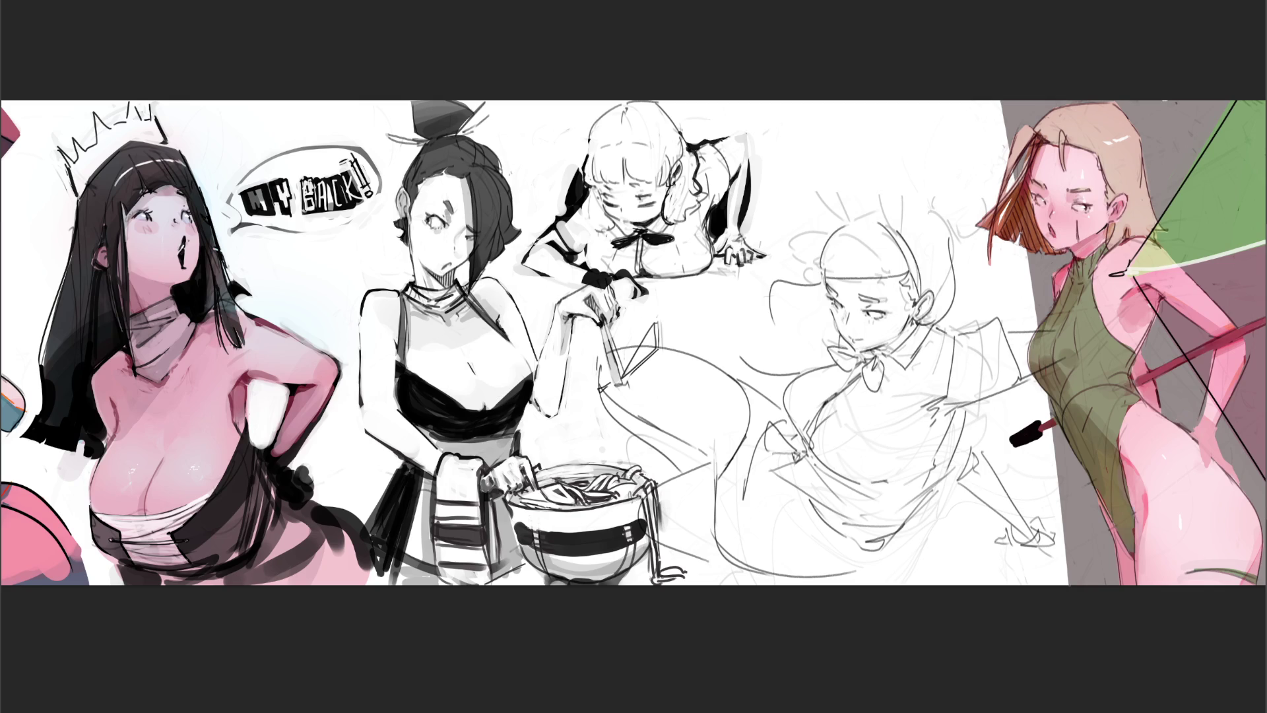
Step: Erase stray lines around the feet, then add and undo small strokes beside the face
{"action": "mouse_move", "coordinate": [1074, 591]}
{"action": "left_mouse_down"}
{"action": "mouse_move", "coordinate": [1003, 540]}
{"action": "mouse_move", "coordinate": [1054, 528]}
{"action": "mouse_move", "coordinate": [997, 511]}
{"action": "mouse_move", "coordinate": [961, 449]}
{"action": "mouse_move", "coordinate": [997, 525]}
{"action": "mouse_move", "coordinate": [918, 558]}
{"action": "mouse_move", "coordinate": [951, 571]}
{"action": "left_mouse_up"}
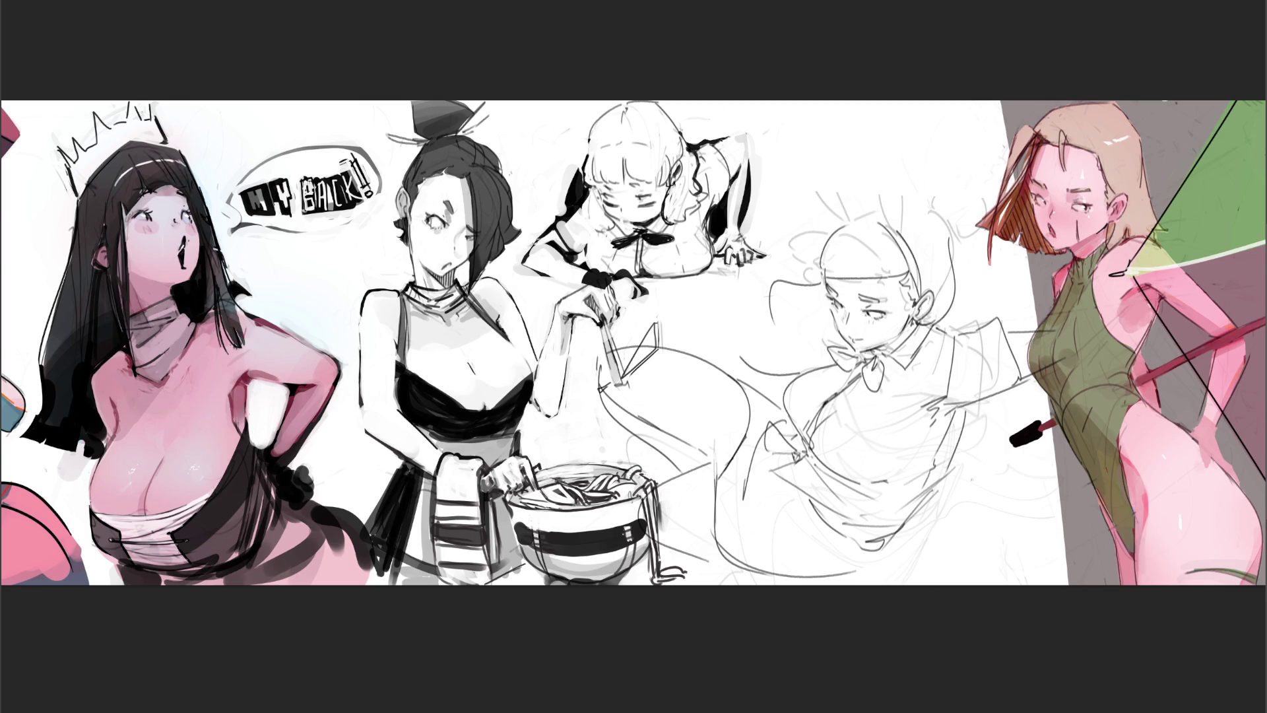
{"action": "left_click_drag", "start_coordinate": [832, 335], "coordinate": [827, 347]}
{"action": "mouse_move", "coordinate": [733, 317]}
{"action": "left_mouse_down"}
{"action": "mouse_move", "coordinate": [699, 310]}
{"action": "mouse_move", "coordinate": [731, 302]}
{"action": "mouse_move", "coordinate": [725, 322]}
{"action": "mouse_move", "coordinate": [761, 313]}
{"action": "mouse_move", "coordinate": [761, 337]}
{"action": "left_mouse_up"}
{"action": "key", "text": "ctrl+z"}
{"action": "key", "text": "ctrl+z"}
{"action": "key", "text": "ctrl+z"}
{"action": "key", "text": "ctrl+z"}
{"action": "mouse_move", "coordinate": [705, 315]}
{"action": "left_mouse_down"}
{"action": "mouse_move", "coordinate": [716, 307]}
{"action": "mouse_move", "coordinate": [701, 324]}
{"action": "mouse_move", "coordinate": [723, 337]}
{"action": "mouse_move", "coordinate": [739, 308]}
{"action": "mouse_move", "coordinate": [748, 330]}
{"action": "mouse_move", "coordinate": [728, 300]}
{"action": "mouse_move", "coordinate": [749, 326]}
{"action": "mouse_move", "coordinate": [764, 291]}
{"action": "left_mouse_up"}
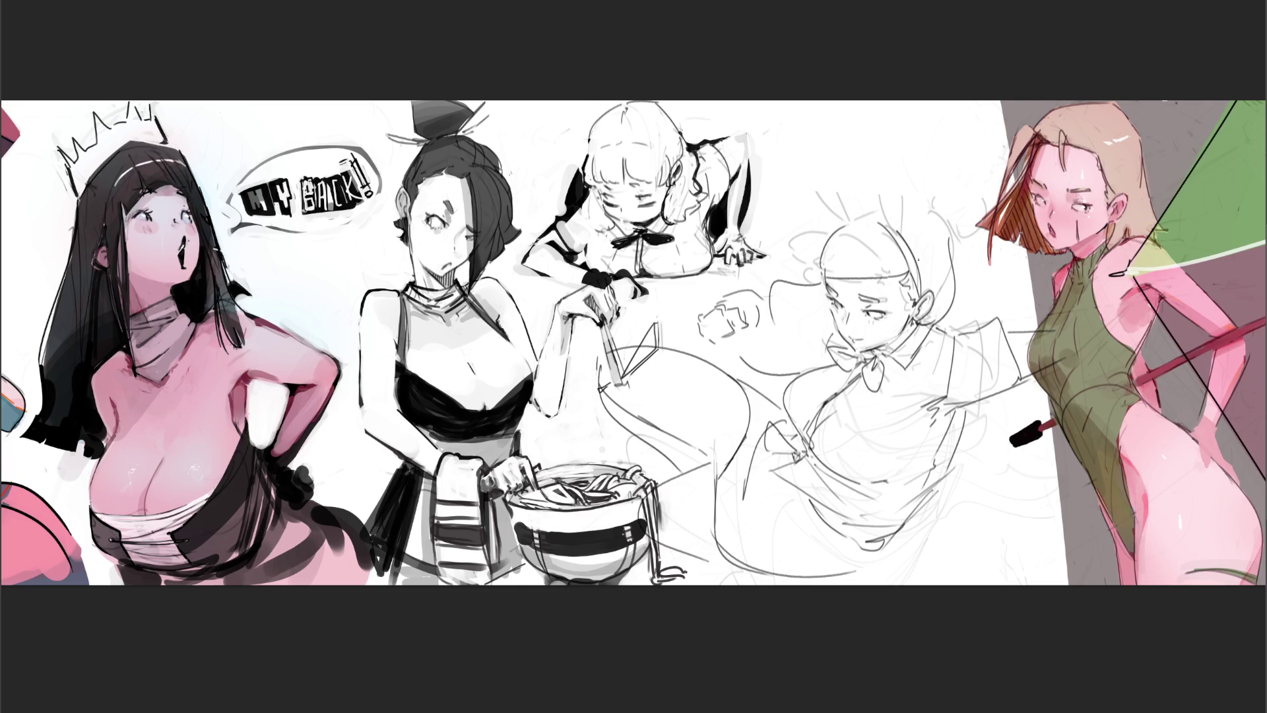
{"action": "key", "text": "ctrl+z"}
{"action": "key", "text": "ctrl+z"}
{"action": "key", "text": "ctrl+z"}
{"action": "key", "text": "ctrl+z"}
{"action": "key", "text": "ctrl+z"}
{"action": "key", "text": "ctrl+z"}
Step: Outline the head and sketch the first bunny ear above it after several trial strokes
{"action": "left_click_drag", "start_coordinate": [812, 266], "coordinate": [823, 278]}
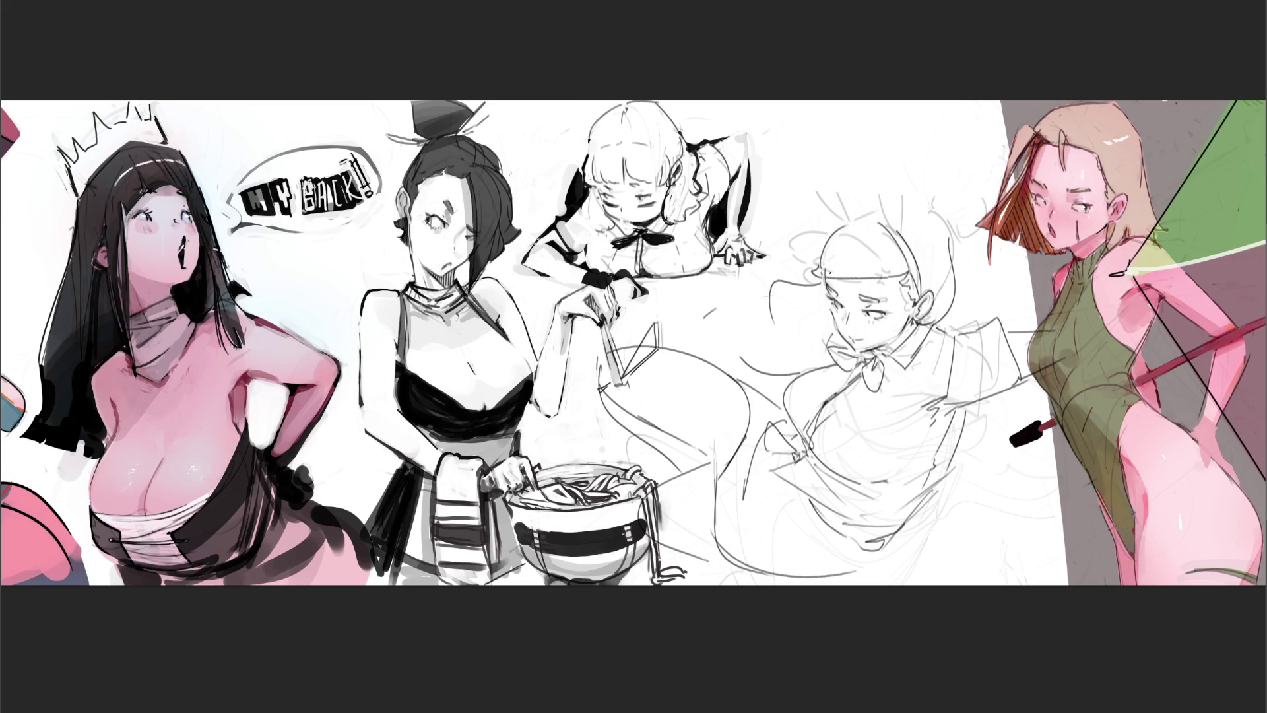
{"action": "mouse_move", "coordinate": [836, 228]}
{"action": "left_mouse_down"}
{"action": "mouse_move", "coordinate": [876, 218]}
{"action": "mouse_move", "coordinate": [896, 243]}
{"action": "mouse_move", "coordinate": [817, 260]}
{"action": "left_mouse_up"}
{"action": "mouse_move", "coordinate": [773, 163]}
{"action": "left_mouse_down"}
{"action": "mouse_move", "coordinate": [825, 179]}
{"action": "mouse_move", "coordinate": [798, 182]}
{"action": "mouse_move", "coordinate": [847, 211]}
{"action": "left_mouse_up"}
{"action": "left_click_drag", "start_coordinate": [785, 158], "coordinate": [862, 214]}
{"action": "key", "text": "ctrl+z"}
{"action": "left_click_drag", "start_coordinate": [774, 143], "coordinate": [866, 230]}
{"action": "key", "text": "ctrl+z"}
{"action": "left_click_drag", "start_coordinate": [780, 146], "coordinate": [847, 213]}
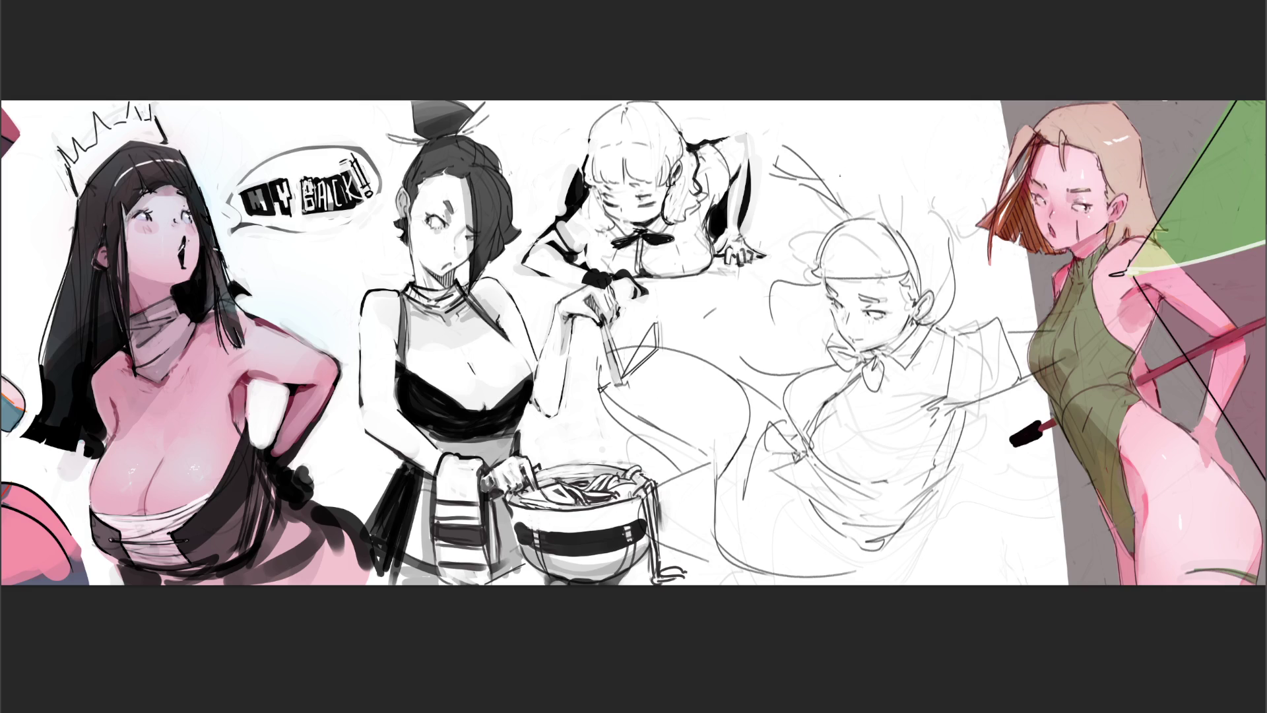
Step: Sketch the second ear curving right and hair flowing left, then lasso-select the central figures
{"action": "mouse_move", "coordinate": [813, 145]}
{"action": "left_mouse_down"}
{"action": "mouse_move", "coordinate": [891, 223]}
{"action": "mouse_move", "coordinate": [859, 133]}
{"action": "mouse_move", "coordinate": [898, 236]}
{"action": "left_mouse_up"}
{"action": "mouse_move", "coordinate": [849, 183]}
{"action": "left_mouse_down"}
{"action": "mouse_move", "coordinate": [881, 213]}
{"action": "mouse_move", "coordinate": [895, 205]}
{"action": "mouse_move", "coordinate": [949, 264]}
{"action": "mouse_move", "coordinate": [955, 310]}
{"action": "left_mouse_up"}
{"action": "mouse_move", "coordinate": [822, 253]}
{"action": "left_mouse_down"}
{"action": "mouse_move", "coordinate": [751, 310]}
{"action": "mouse_move", "coordinate": [776, 370]}
{"action": "left_mouse_up"}
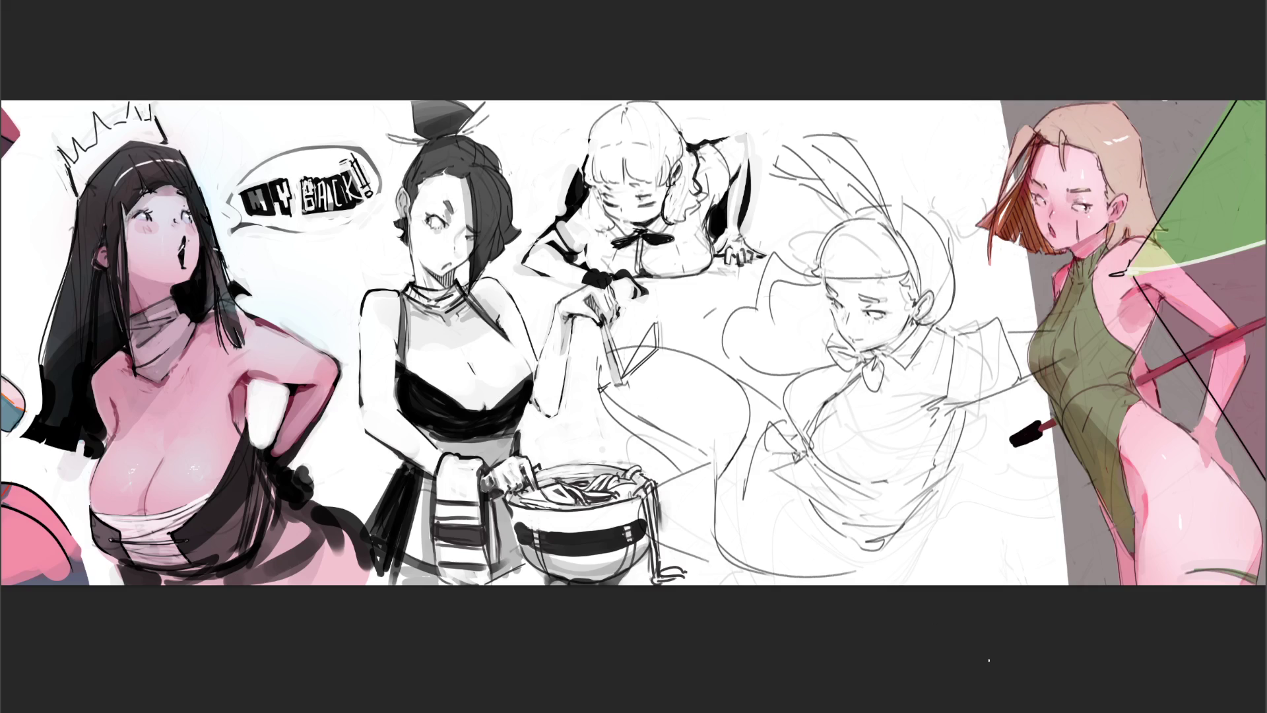
{"action": "left_click_drag", "start_coordinate": [835, 328], "coordinate": [826, 354]}
{"action": "mouse_move", "coordinate": [475, 100]}
{"action": "left_mouse_down"}
{"action": "mouse_move", "coordinate": [961, 480]}
{"action": "mouse_move", "coordinate": [1174, 603]}
{"action": "left_mouse_up"}
{"action": "mouse_move", "coordinate": [1111, 398]}
{"action": "left_mouse_down"}
{"action": "mouse_move", "coordinate": [977, 93]}
{"action": "mouse_move", "coordinate": [661, 628]}
{"action": "mouse_move", "coordinate": [1122, 607]}
{"action": "left_mouse_up"}
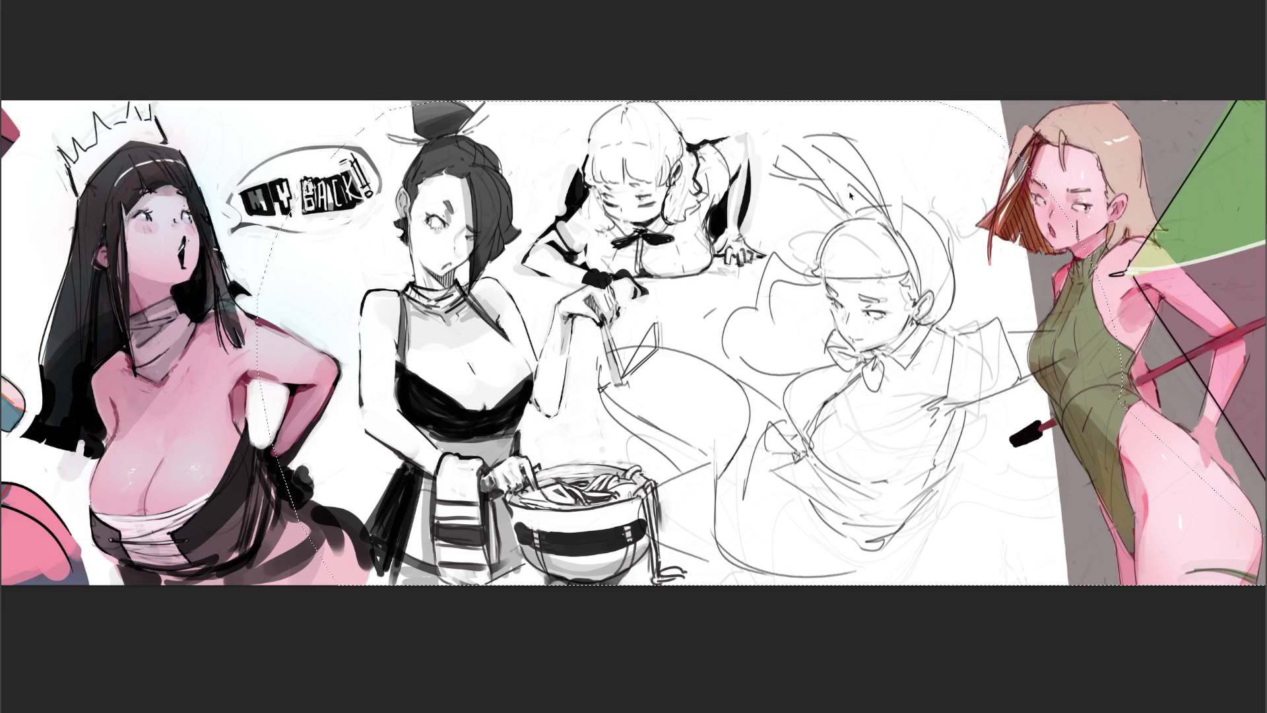
Step: After an undo, sketch the middle figure's arm curve, torso lines and faint lower-body lines
{"action": "key", "text": "ctrl+z"}
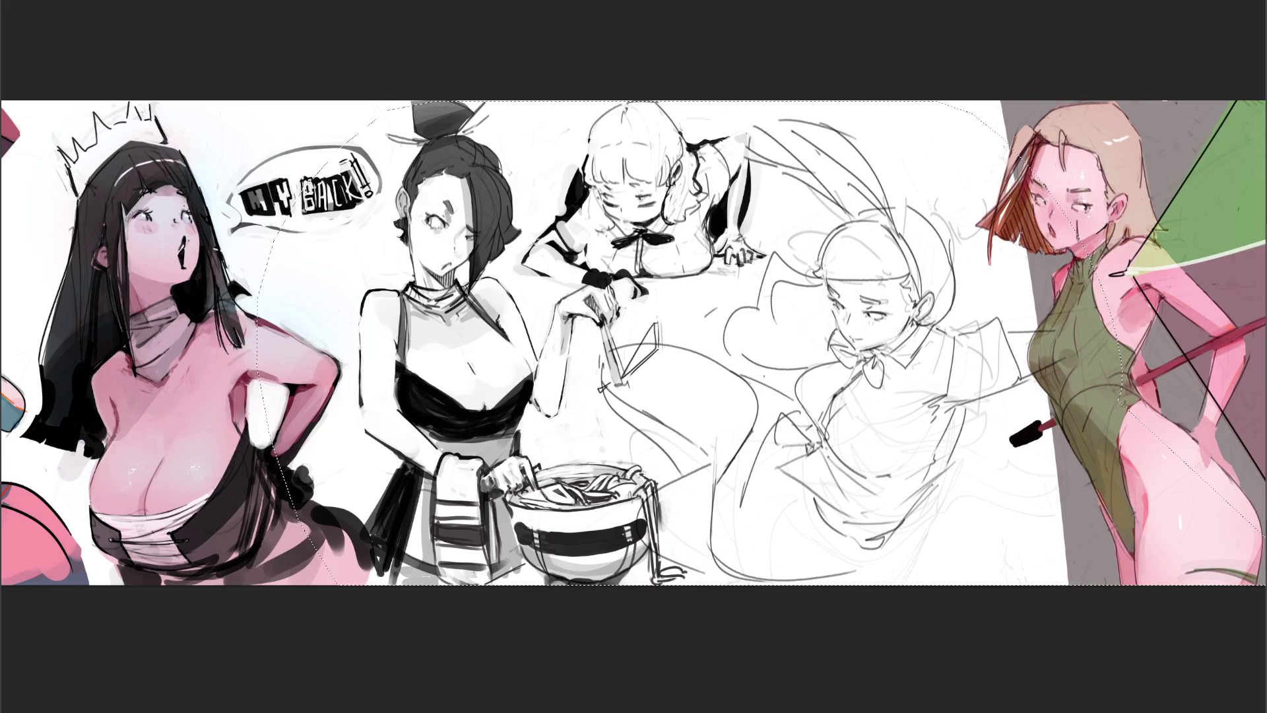
{"action": "mouse_move", "coordinate": [731, 363]}
{"action": "left_mouse_down"}
{"action": "mouse_move", "coordinate": [743, 370]}
{"action": "mouse_move", "coordinate": [714, 486]}
{"action": "left_mouse_up"}
{"action": "mouse_move", "coordinate": [739, 361]}
{"action": "left_mouse_down"}
{"action": "mouse_move", "coordinate": [804, 412]}
{"action": "mouse_move", "coordinate": [759, 418]}
{"action": "mouse_move", "coordinate": [747, 469]}
{"action": "mouse_move", "coordinate": [786, 464]}
{"action": "left_mouse_up"}
{"action": "left_click_drag", "start_coordinate": [721, 507], "coordinate": [796, 493]}
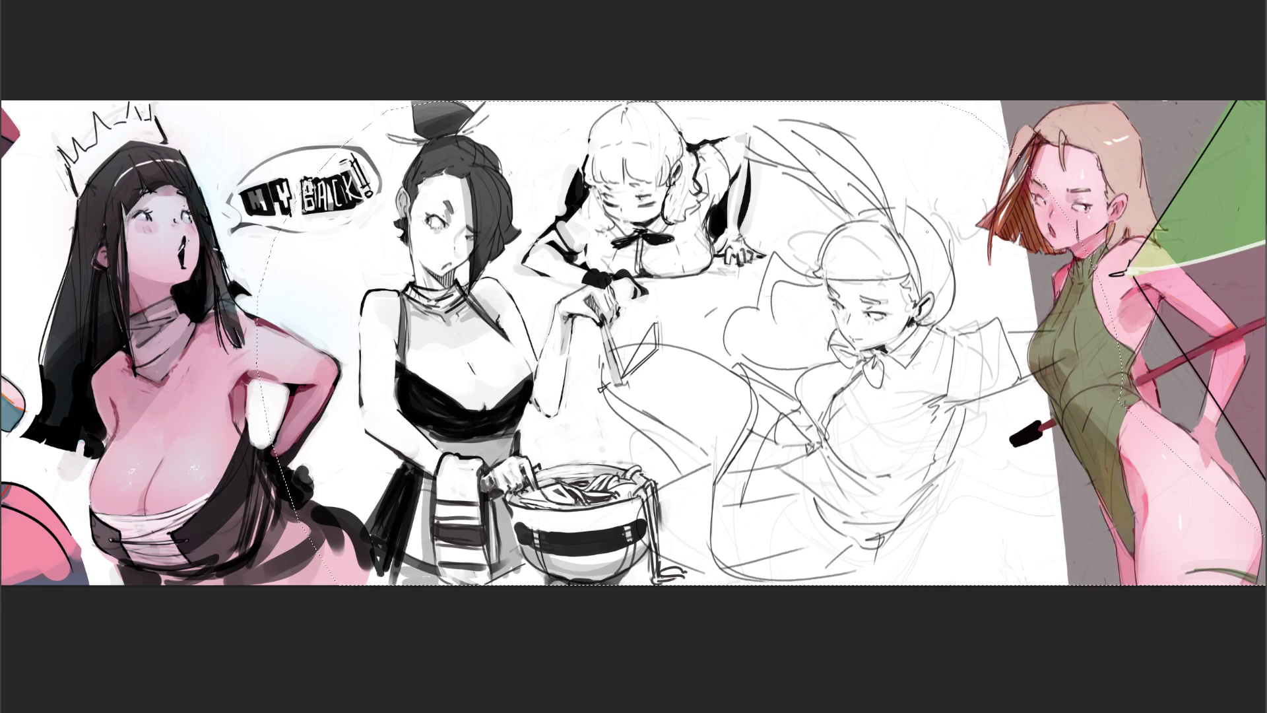
Step: Ink the headband, collar line and the collar bow with its ribbon tails
{"action": "left_click_drag", "start_coordinate": [894, 235], "coordinate": [920, 294]}
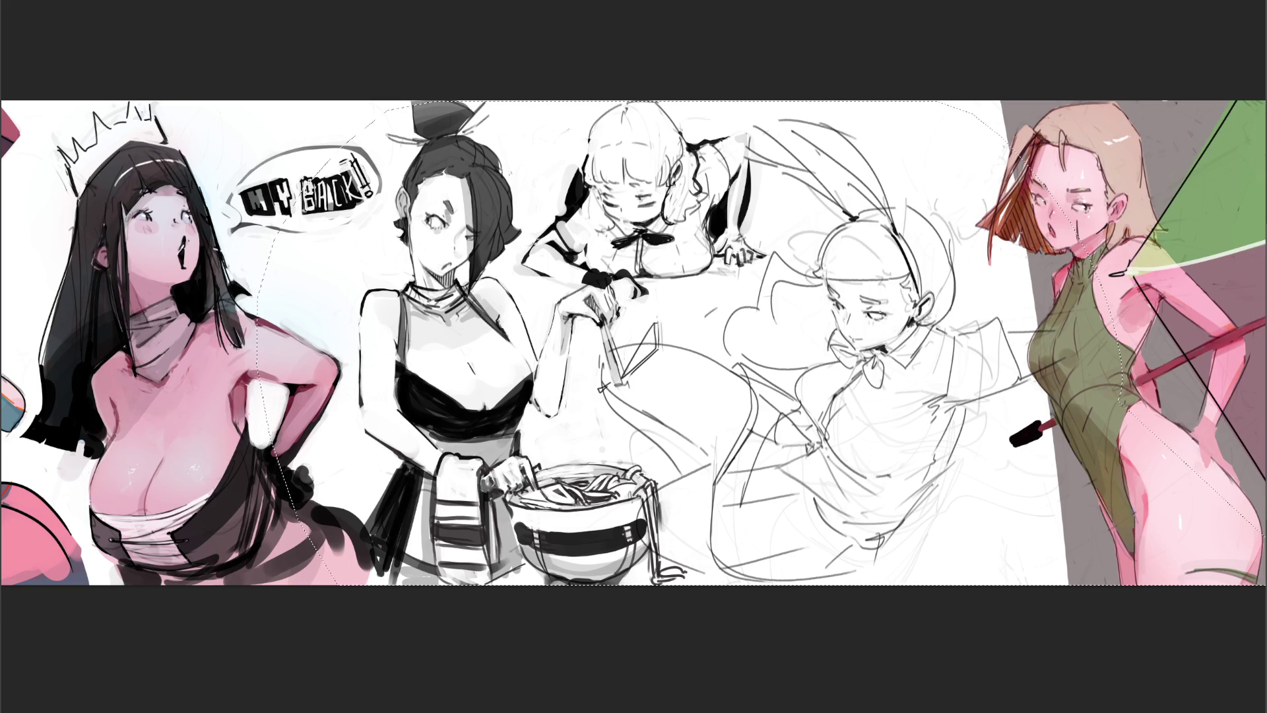
{"action": "left_click_drag", "start_coordinate": [841, 347], "coordinate": [866, 355]}
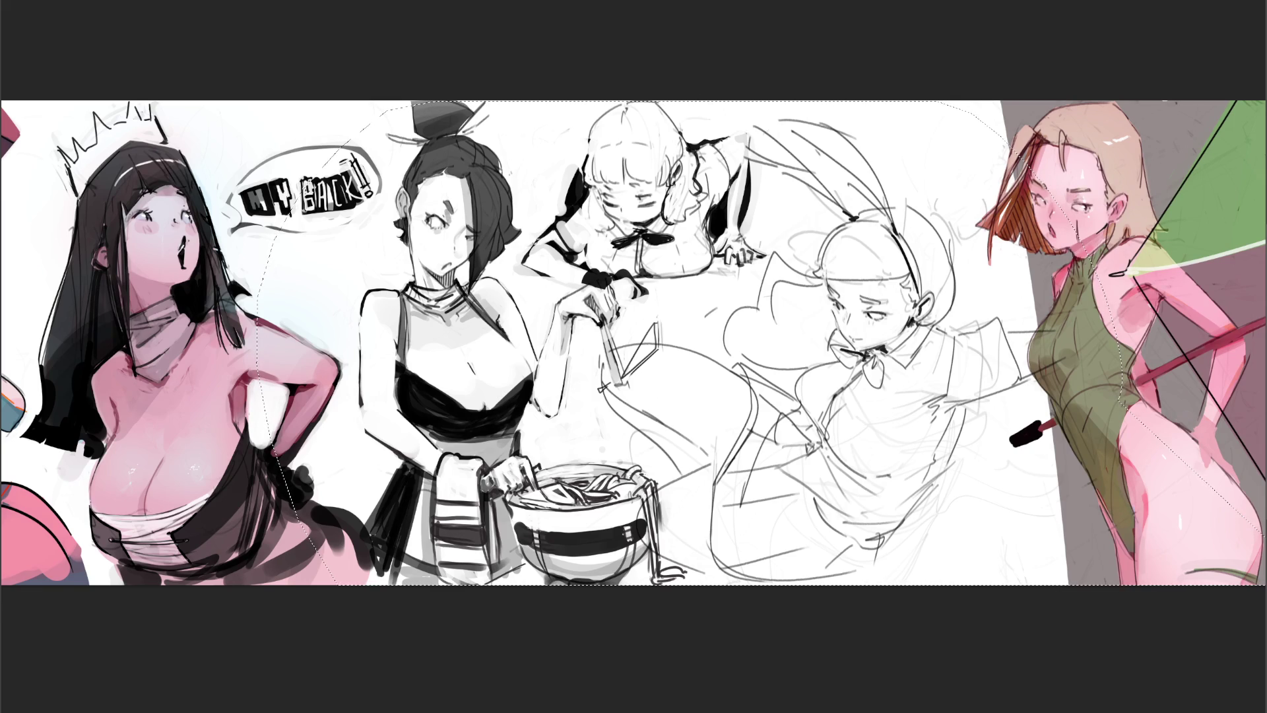
{"action": "left_click_drag", "start_coordinate": [874, 358], "coordinate": [878, 391]}
{"action": "mouse_move", "coordinate": [853, 346]}
{"action": "left_mouse_down"}
{"action": "mouse_move", "coordinate": [831, 368]}
{"action": "mouse_move", "coordinate": [840, 339]}
{"action": "mouse_move", "coordinate": [843, 363]}
{"action": "left_mouse_up"}
Step: Ink short lines along both sides, one near the bowl, and the kneeling leg's outline
{"action": "left_click_drag", "start_coordinate": [831, 408], "coordinate": [822, 447]}
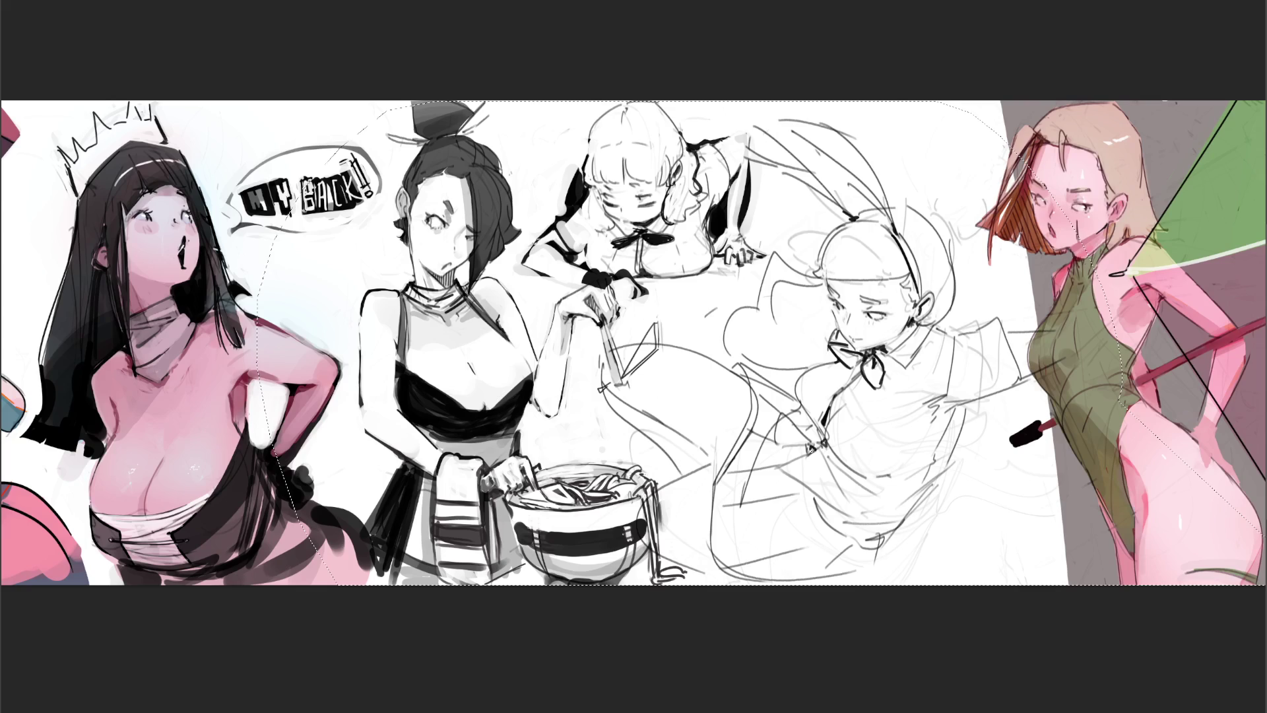
{"action": "left_click_drag", "start_coordinate": [943, 410], "coordinate": [968, 400]}
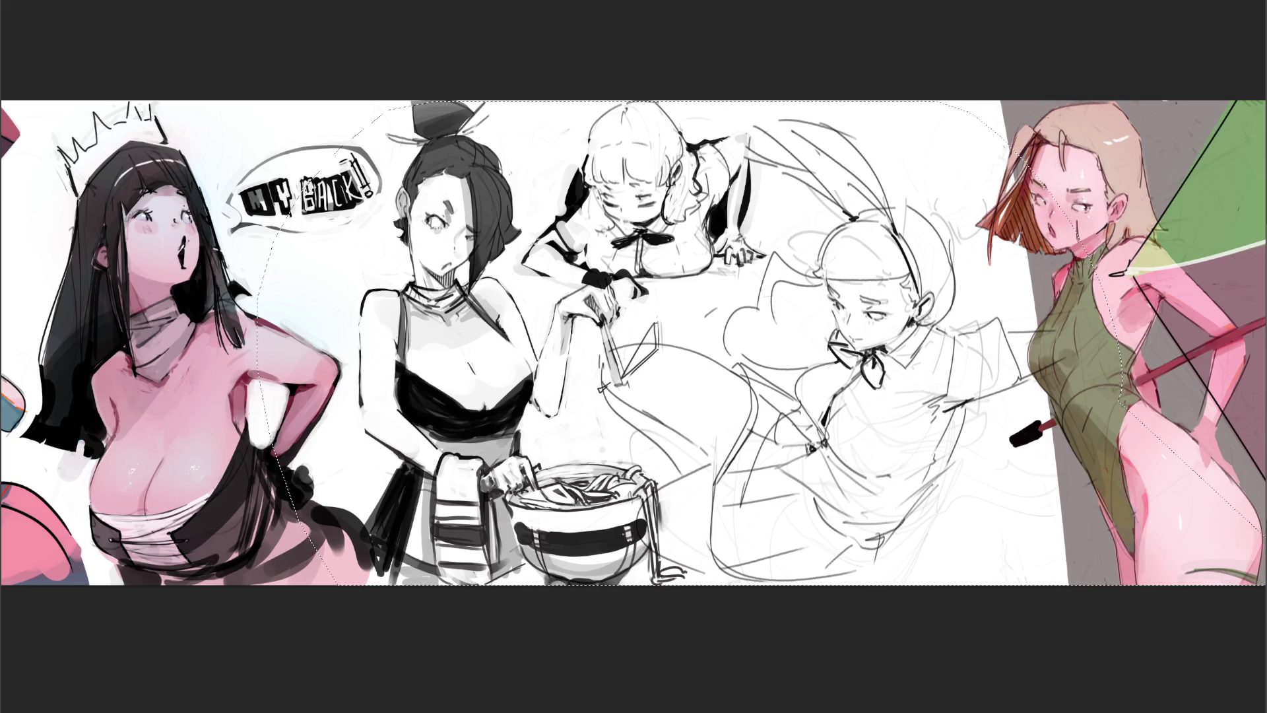
{"action": "mouse_move", "coordinate": [641, 410]}
{"action": "left_mouse_down"}
{"action": "mouse_move", "coordinate": [724, 463]}
{"action": "mouse_move", "coordinate": [676, 476]}
{"action": "left_mouse_up"}
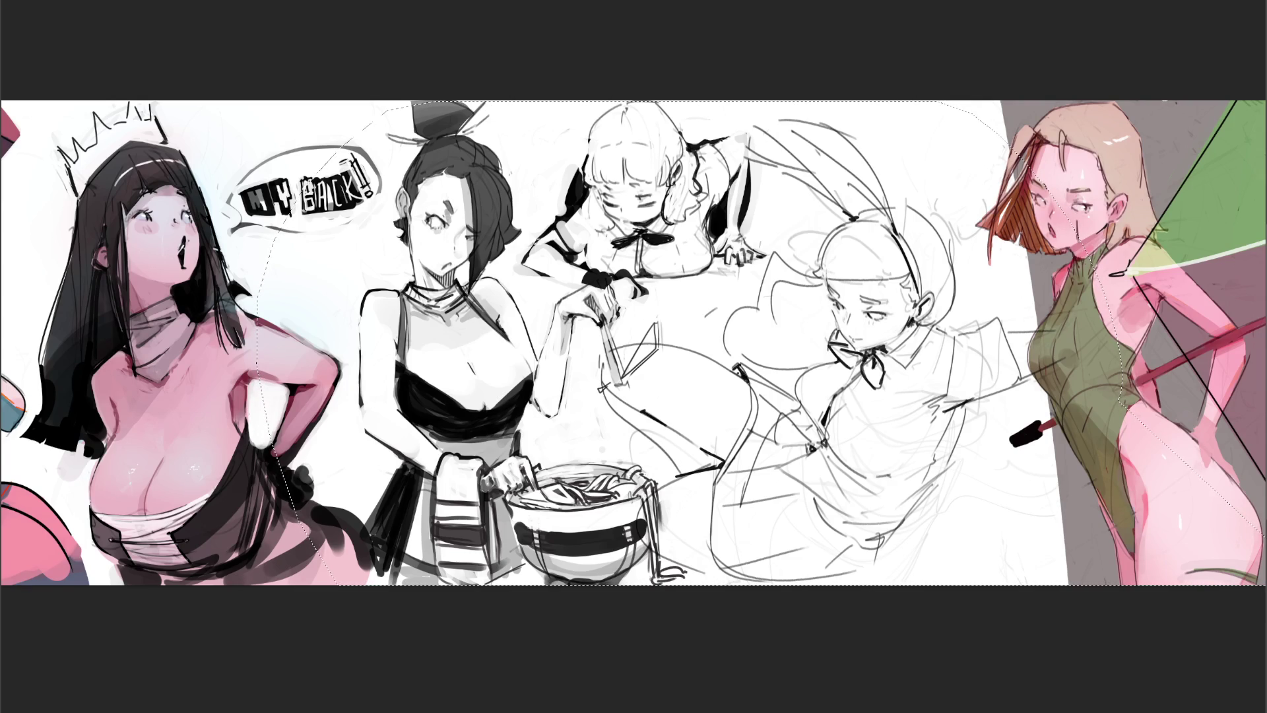
{"action": "mouse_move", "coordinate": [796, 480]}
{"action": "left_mouse_down"}
{"action": "mouse_move", "coordinate": [859, 520]}
{"action": "mouse_move", "coordinate": [905, 523]}
{"action": "mouse_move", "coordinate": [875, 536]}
{"action": "left_mouse_up"}
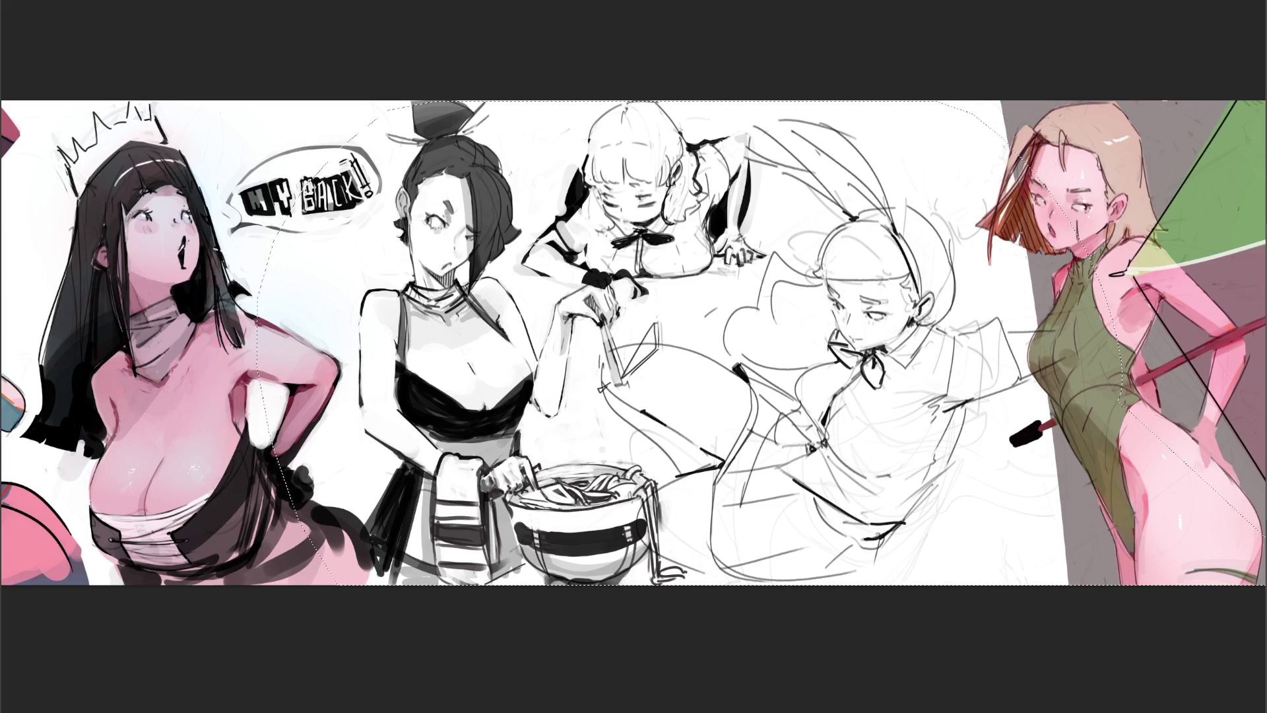
{"action": "left_click_drag", "start_coordinate": [817, 496], "coordinate": [856, 537]}
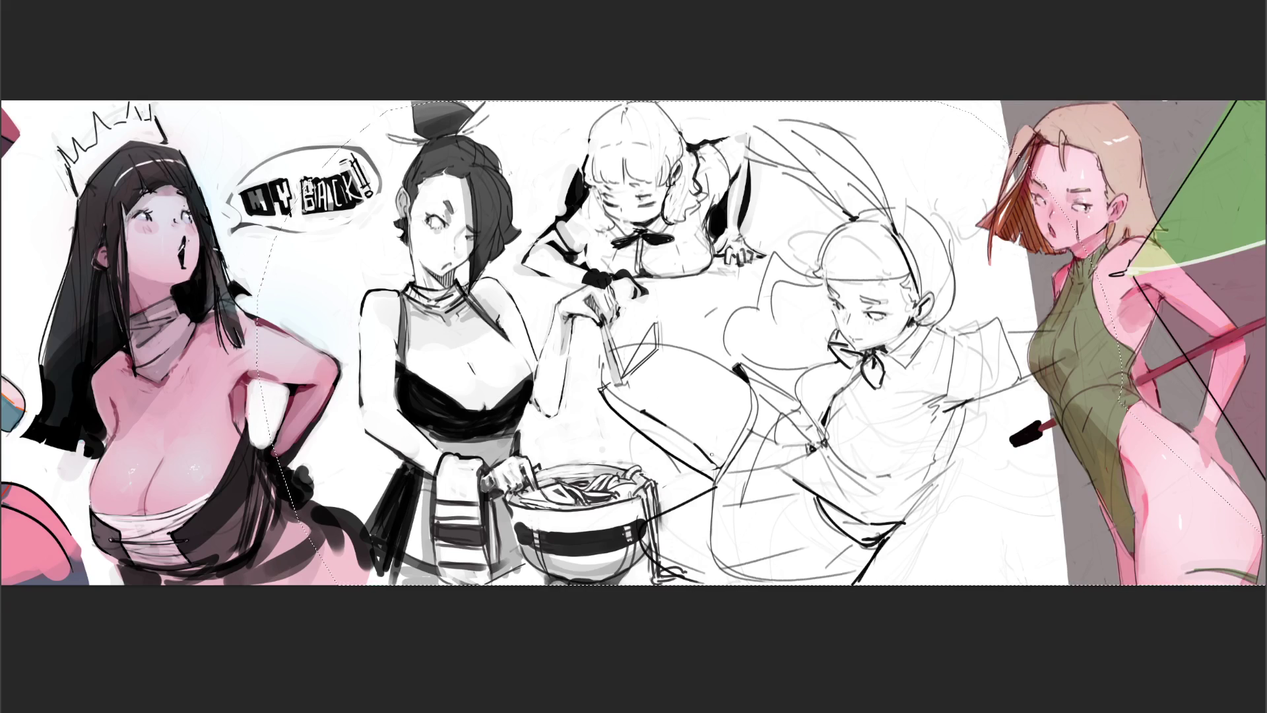
Step: Fill the bow tie and one bunny ear solid black
{"action": "mouse_move", "coordinate": [831, 346]}
{"action": "left_mouse_down"}
{"action": "mouse_move", "coordinate": [878, 386]}
{"action": "mouse_move", "coordinate": [870, 356]}
{"action": "mouse_move", "coordinate": [883, 356]}
{"action": "left_mouse_up"}
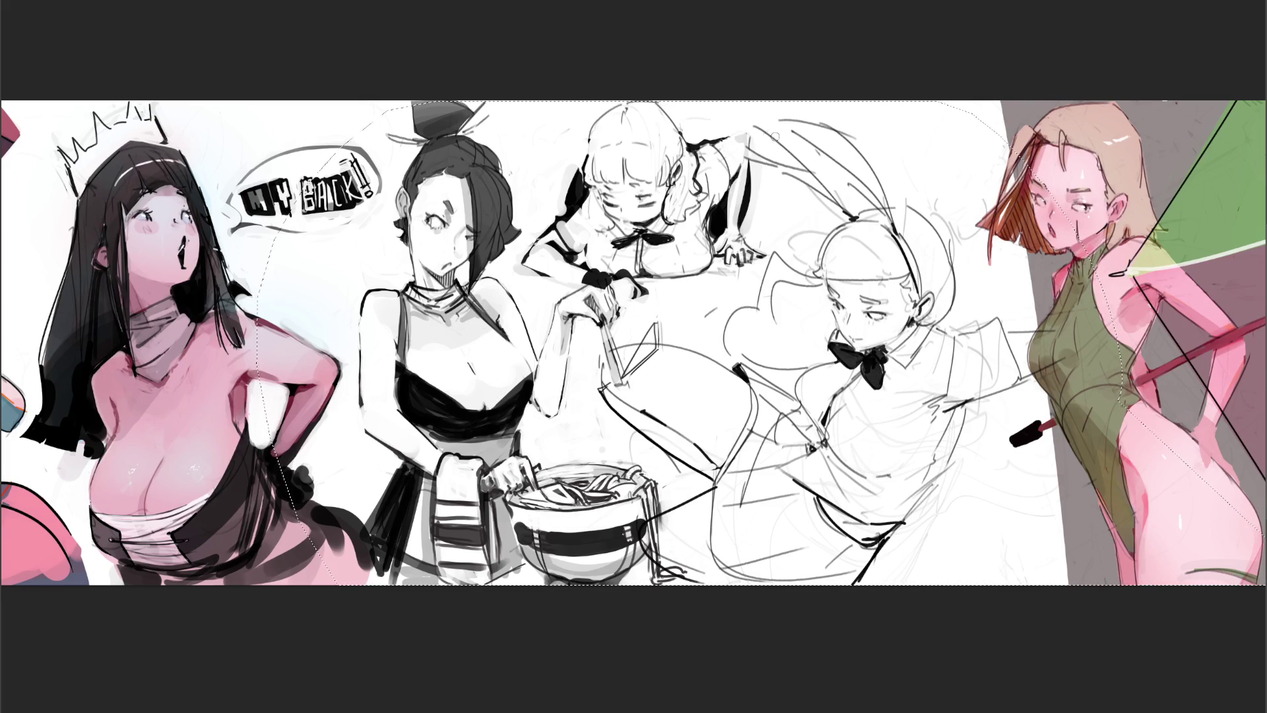
{"action": "mouse_move", "coordinate": [756, 129]}
{"action": "left_mouse_down"}
{"action": "mouse_move", "coordinate": [858, 216]}
{"action": "mouse_move", "coordinate": [811, 174]}
{"action": "mouse_move", "coordinate": [755, 157]}
{"action": "mouse_move", "coordinate": [800, 165]}
{"action": "mouse_move", "coordinate": [736, 140]}
{"action": "mouse_move", "coordinate": [858, 181]}
{"action": "mouse_move", "coordinate": [897, 228]}
{"action": "mouse_move", "coordinate": [845, 162]}
{"action": "mouse_move", "coordinate": [881, 201]}
{"action": "mouse_move", "coordinate": [783, 119]}
{"action": "left_mouse_up"}
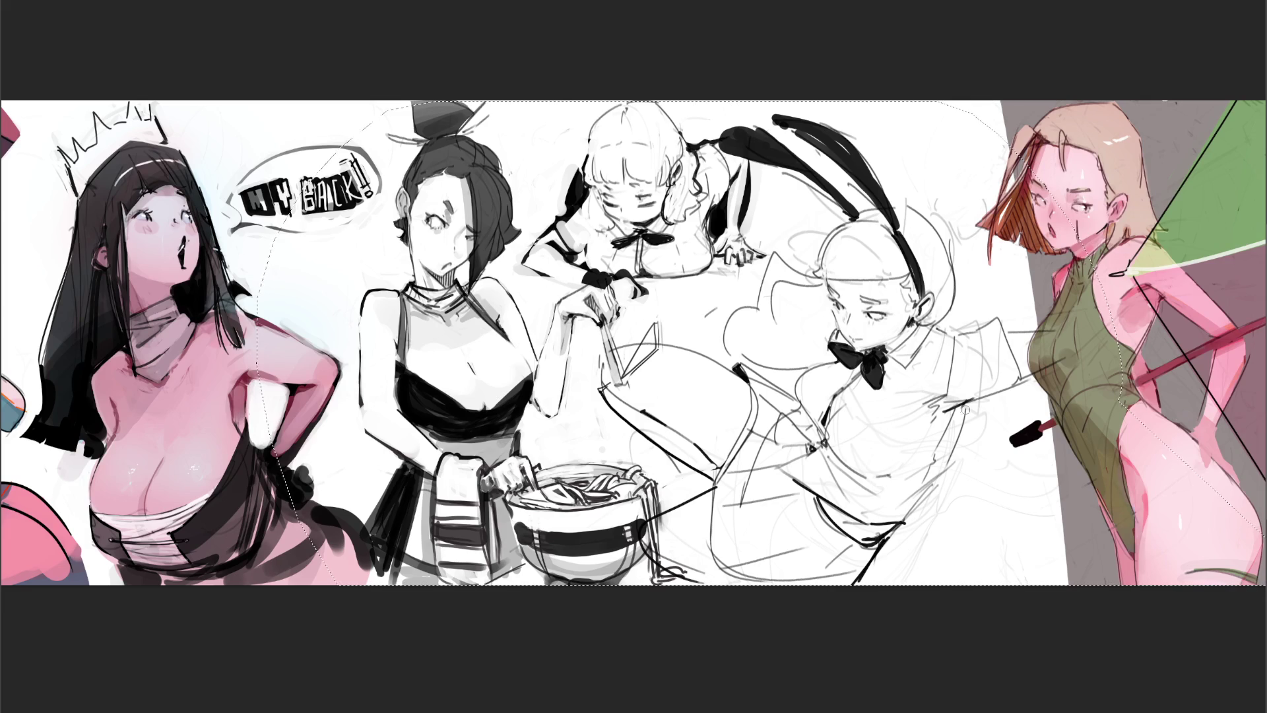
Step: Ink a line beside her shoulder after undoing a stray side stroke, then reselect the central figures
{"action": "left_click_drag", "start_coordinate": [970, 408], "coordinate": [946, 457]}
{"action": "key", "text": "ctrl+z"}
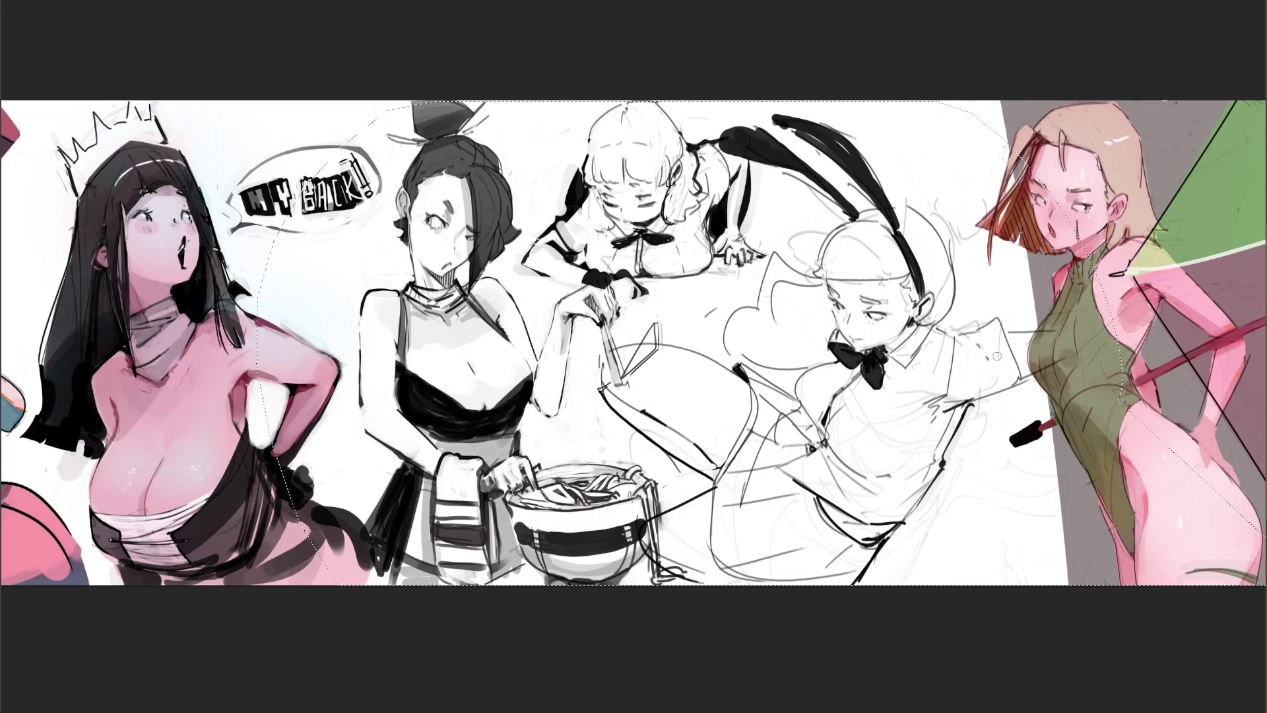
{"action": "left_click_drag", "start_coordinate": [1008, 334], "coordinate": [1022, 371]}
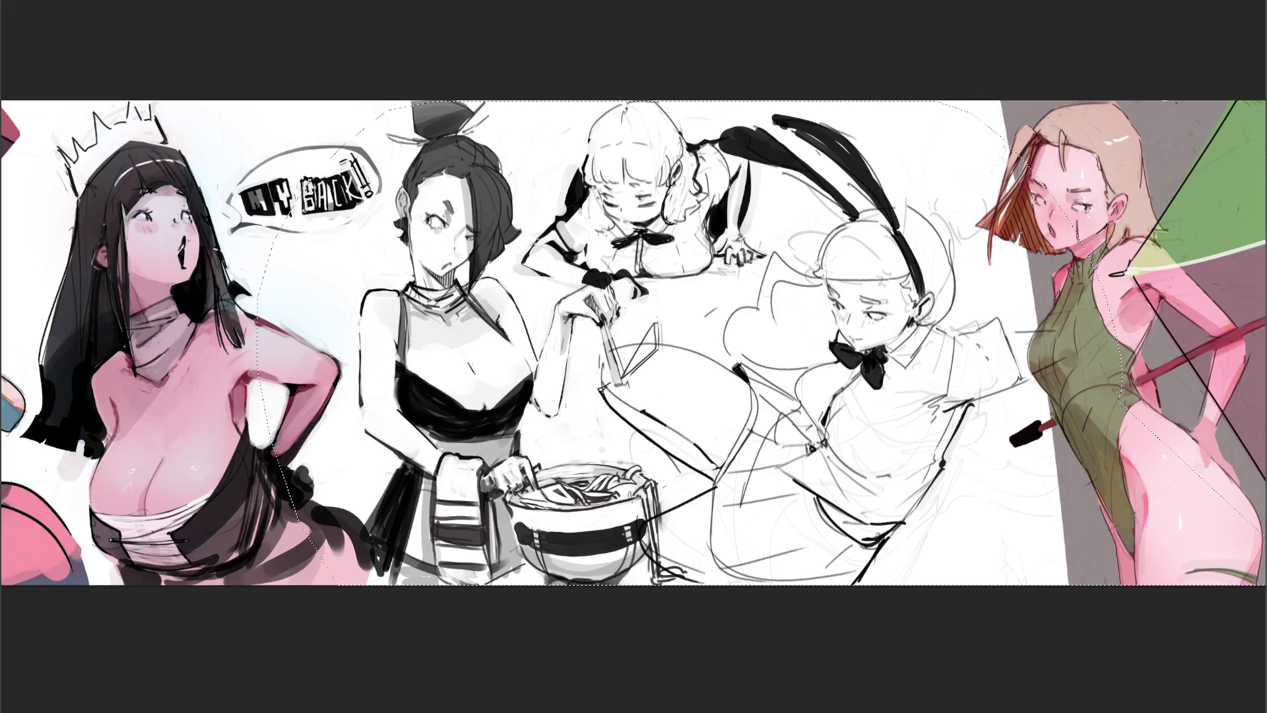
{"action": "key", "text": "ctrl+d"}
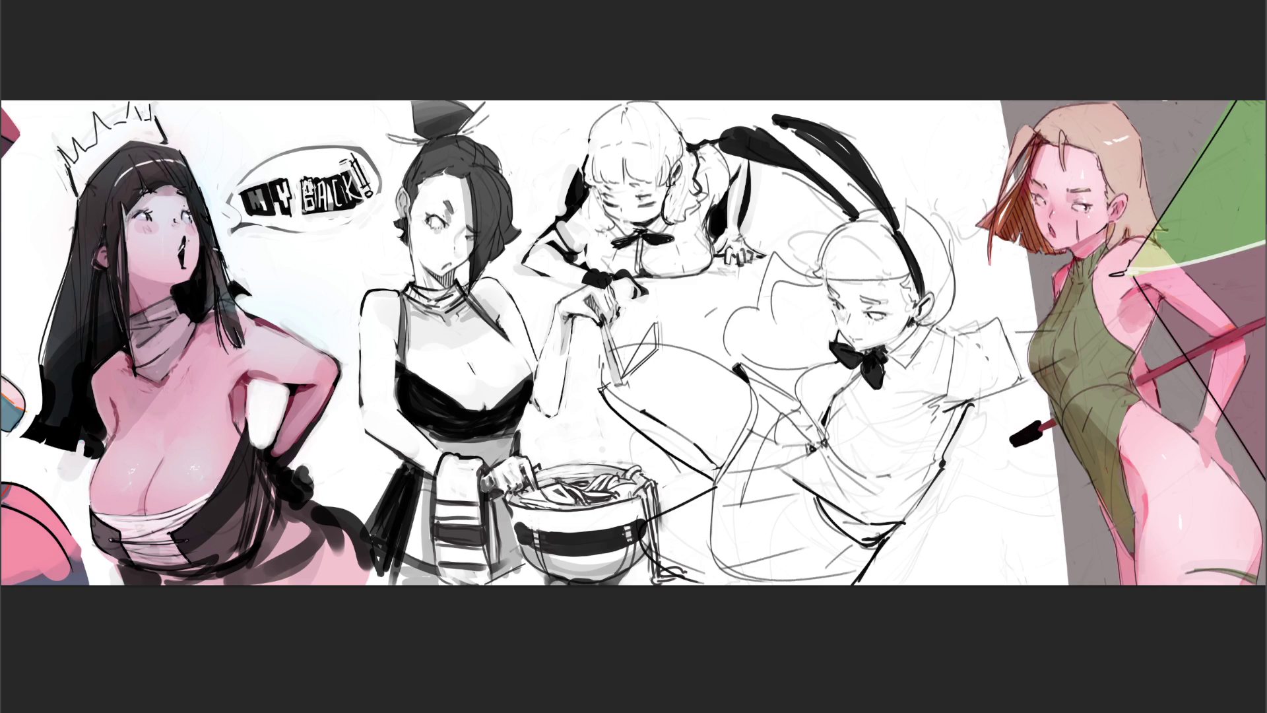
{"action": "left_click_drag", "start_coordinate": [1135, 277], "coordinate": [1159, 284]}
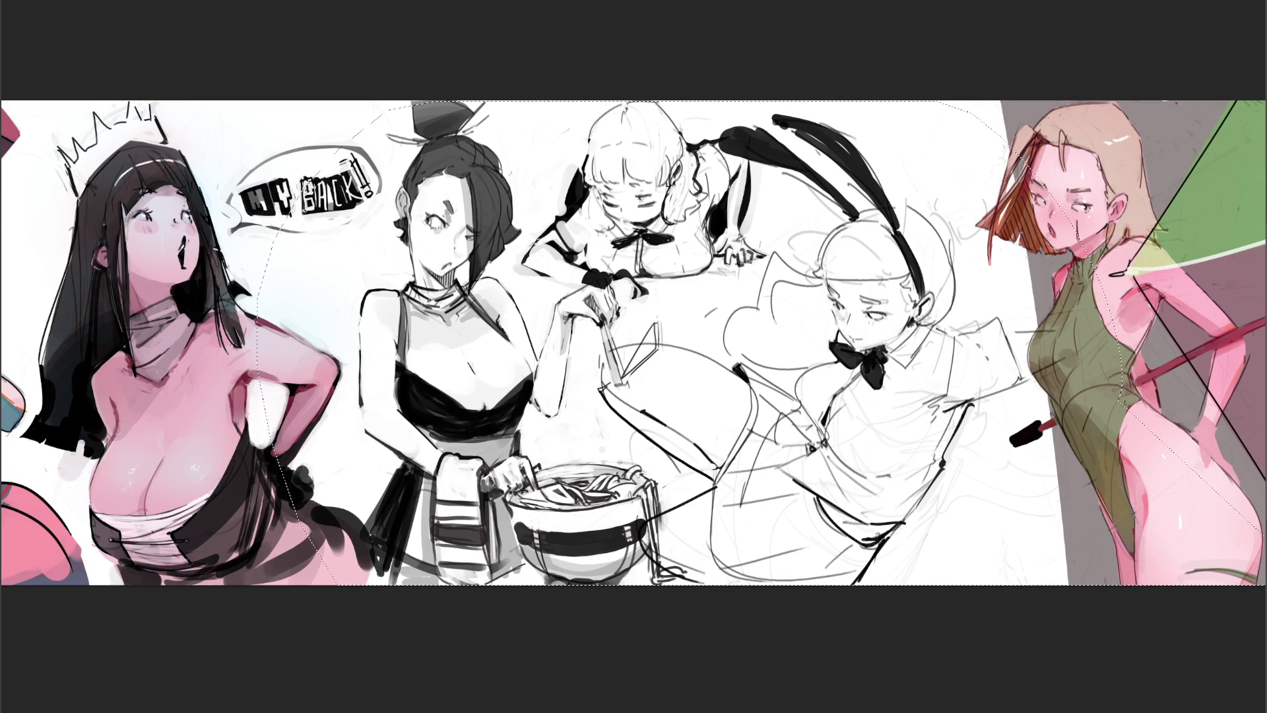
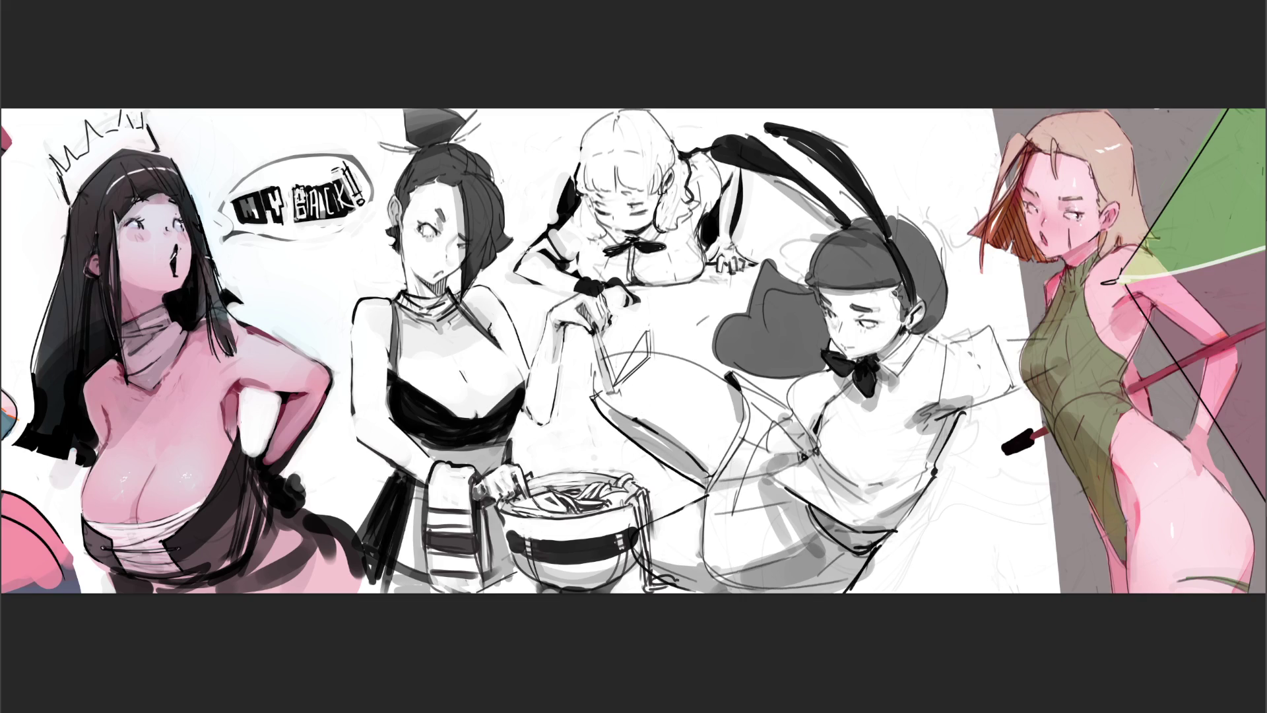
Step: Ink the bunny boy's ear, jawline and inner-ear detail, then draw the hat brim line and undo it to redo
{"action": "left_click_drag", "start_coordinate": [895, 300], "coordinate": [900, 306]}
{"action": "left_click_drag", "start_coordinate": [897, 308], "coordinate": [907, 319]}
{"action": "left_click_drag", "start_coordinate": [878, 302], "coordinate": [882, 312]}
{"action": "mouse_move", "coordinate": [817, 287]}
{"action": "left_mouse_down"}
{"action": "mouse_move", "coordinate": [885, 296]}
{"action": "mouse_move", "coordinate": [873, 297]}
{"action": "mouse_move", "coordinate": [840, 292]}
{"action": "mouse_move", "coordinate": [892, 286]}
{"action": "left_mouse_up"}
{"action": "key", "text": "ctrl+z"}
{"action": "key", "text": "ctrl+z"}
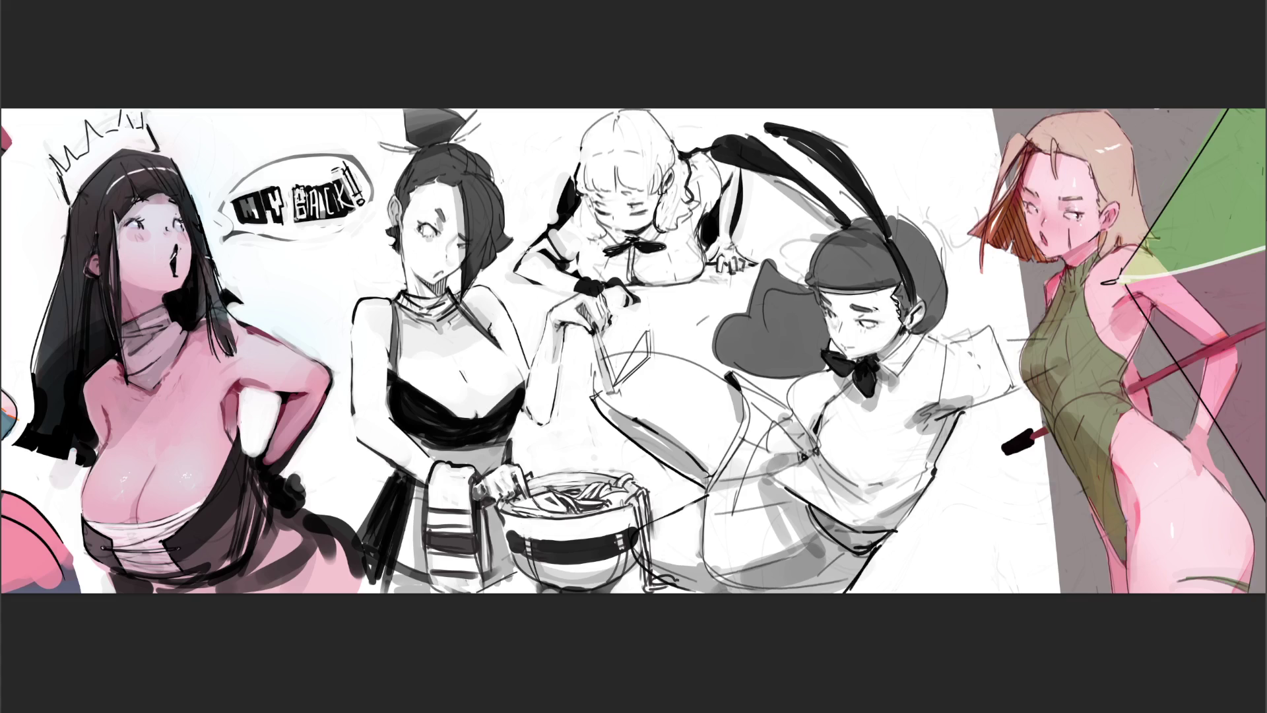
Step: Add a grey dab and a long grey shading stroke over the bunny boy, then lighten the hand with white
{"action": "left_click", "coordinate": [959, 514]}
{"action": "mouse_move", "coordinate": [734, 378]}
{"action": "left_mouse_down"}
{"action": "mouse_move", "coordinate": [750, 416]}
{"action": "mouse_move", "coordinate": [723, 470]}
{"action": "mouse_move", "coordinate": [711, 548]}
{"action": "mouse_move", "coordinate": [746, 589]}
{"action": "mouse_move", "coordinate": [821, 592]}
{"action": "mouse_move", "coordinate": [858, 560]}
{"action": "mouse_move", "coordinate": [849, 573]}
{"action": "mouse_move", "coordinate": [765, 470]}
{"action": "mouse_move", "coordinate": [795, 462]}
{"action": "mouse_move", "coordinate": [763, 455]}
{"action": "mouse_move", "coordinate": [759, 426]}
{"action": "mouse_move", "coordinate": [779, 406]}
{"action": "mouse_move", "coordinate": [756, 472]}
{"action": "mouse_move", "coordinate": [750, 449]}
{"action": "mouse_move", "coordinate": [771, 508]}
{"action": "mouse_move", "coordinate": [723, 548]}
{"action": "mouse_move", "coordinate": [729, 591]}
{"action": "mouse_move", "coordinate": [763, 512]}
{"action": "mouse_move", "coordinate": [786, 502]}
{"action": "mouse_move", "coordinate": [805, 522]}
{"action": "mouse_move", "coordinate": [776, 507]}
{"action": "mouse_move", "coordinate": [812, 518]}
{"action": "mouse_move", "coordinate": [832, 558]}
{"action": "mouse_move", "coordinate": [769, 574]}
{"action": "mouse_move", "coordinate": [795, 568]}
{"action": "mouse_move", "coordinate": [775, 588]}
{"action": "mouse_move", "coordinate": [857, 556]}
{"action": "left_mouse_up"}
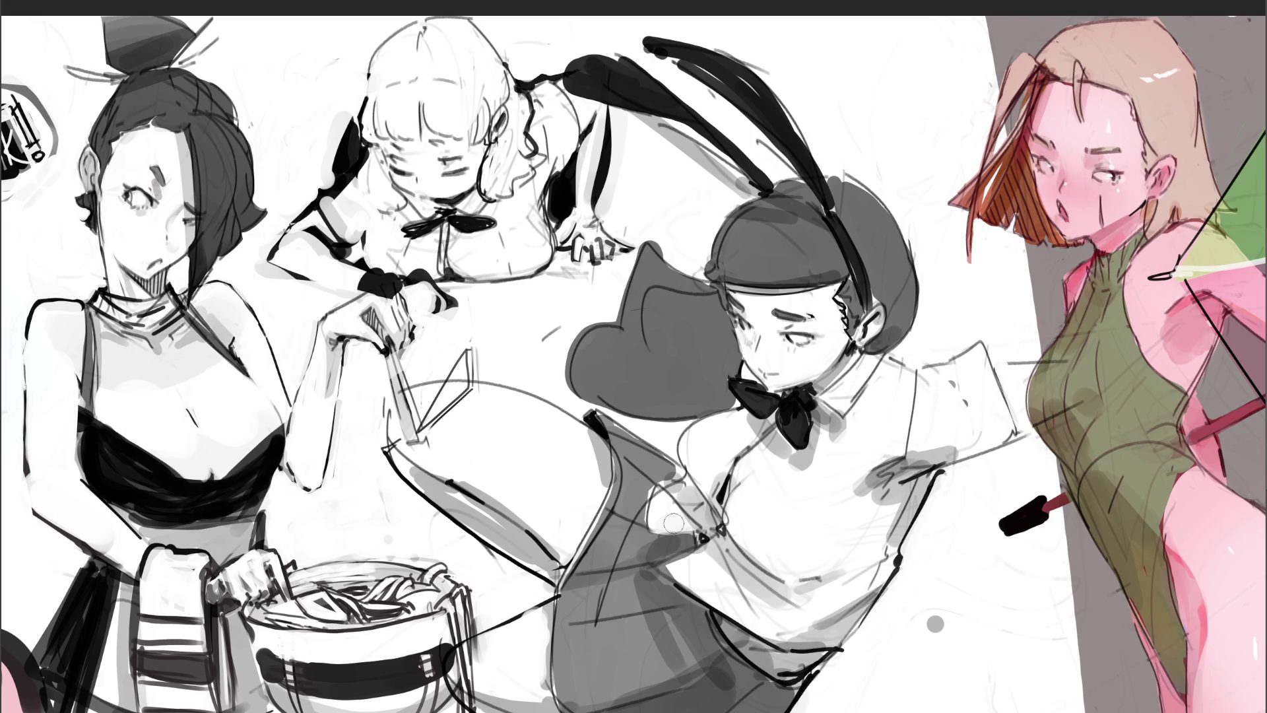
{"action": "mouse_move", "coordinate": [657, 498]}
{"action": "left_mouse_down"}
{"action": "mouse_move", "coordinate": [674, 522]}
{"action": "mouse_move", "coordinate": [663, 505]}
{"action": "mouse_move", "coordinate": [660, 525]}
{"action": "left_mouse_up"}
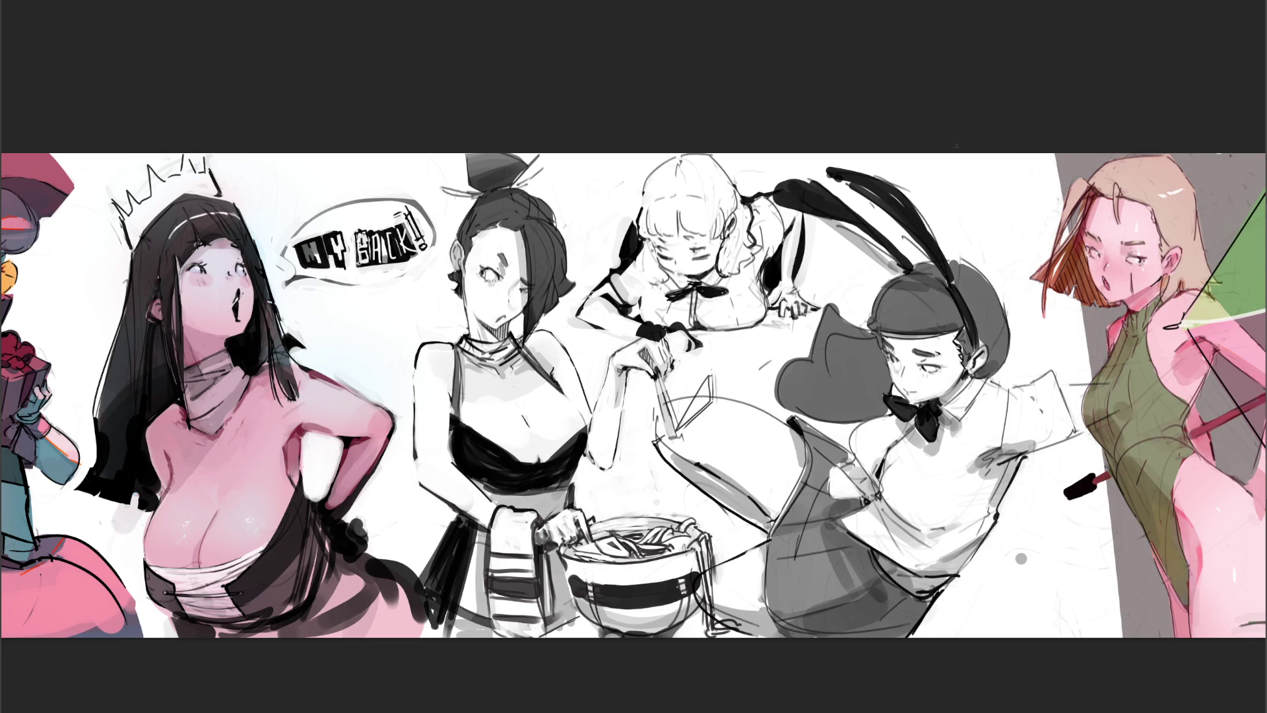
Step: Sketch the small foot near the top with its sole and toes, then hatch diagonal shading across the sole
{"action": "mouse_move", "coordinate": [964, 192]}
{"action": "left_mouse_down"}
{"action": "mouse_move", "coordinate": [970, 173]}
{"action": "mouse_move", "coordinate": [973, 213]}
{"action": "left_mouse_up"}
{"action": "mouse_move", "coordinate": [973, 217]}
{"action": "left_mouse_down"}
{"action": "mouse_move", "coordinate": [980, 236]}
{"action": "mouse_move", "coordinate": [998, 233]}
{"action": "left_mouse_up"}
{"action": "left_click_drag", "start_coordinate": [990, 201], "coordinate": [1016, 199]}
{"action": "left_click_drag", "start_coordinate": [994, 235], "coordinate": [1026, 214]}
{"action": "left_click_drag", "start_coordinate": [1007, 223], "coordinate": [1037, 206]}
{"action": "left_click_drag", "start_coordinate": [1048, 200], "coordinate": [1037, 212]}
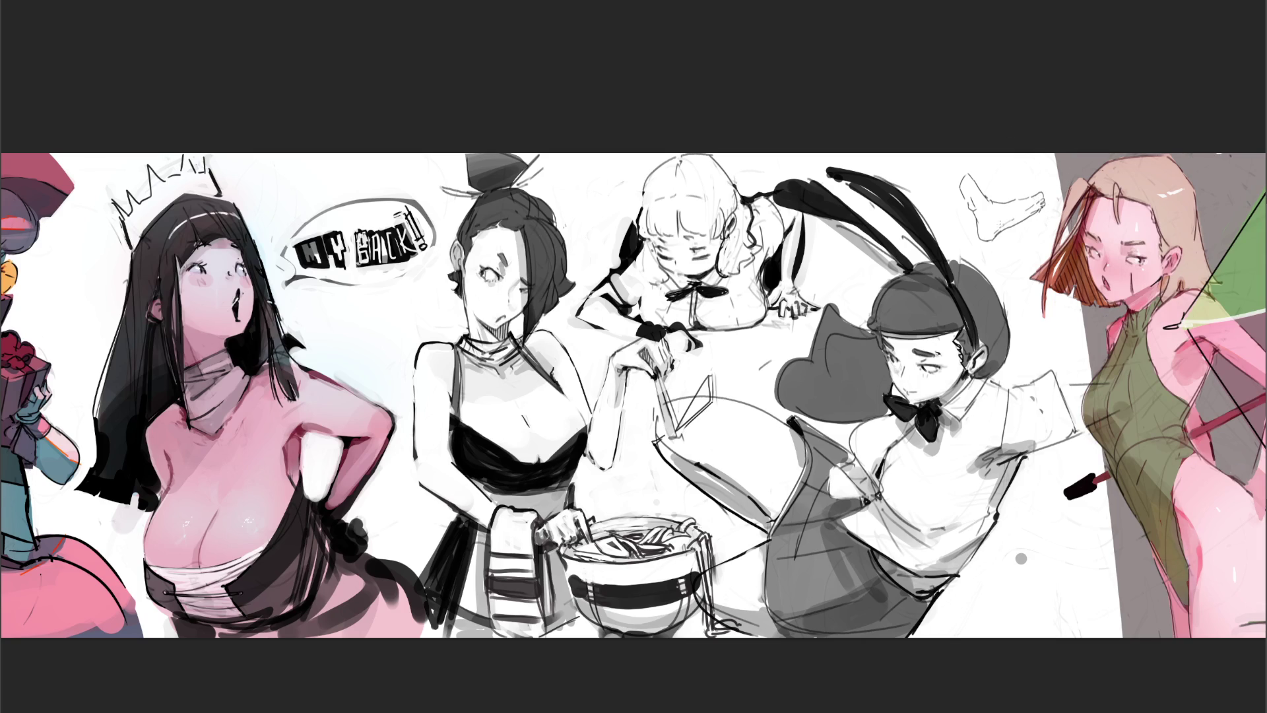
{"action": "left_click_drag", "start_coordinate": [1018, 216], "coordinate": [1014, 226]}
{"action": "mouse_move", "coordinate": [1030, 208]}
{"action": "left_mouse_down"}
{"action": "mouse_move", "coordinate": [1020, 221]}
{"action": "mouse_move", "coordinate": [1030, 216]}
{"action": "left_mouse_up"}
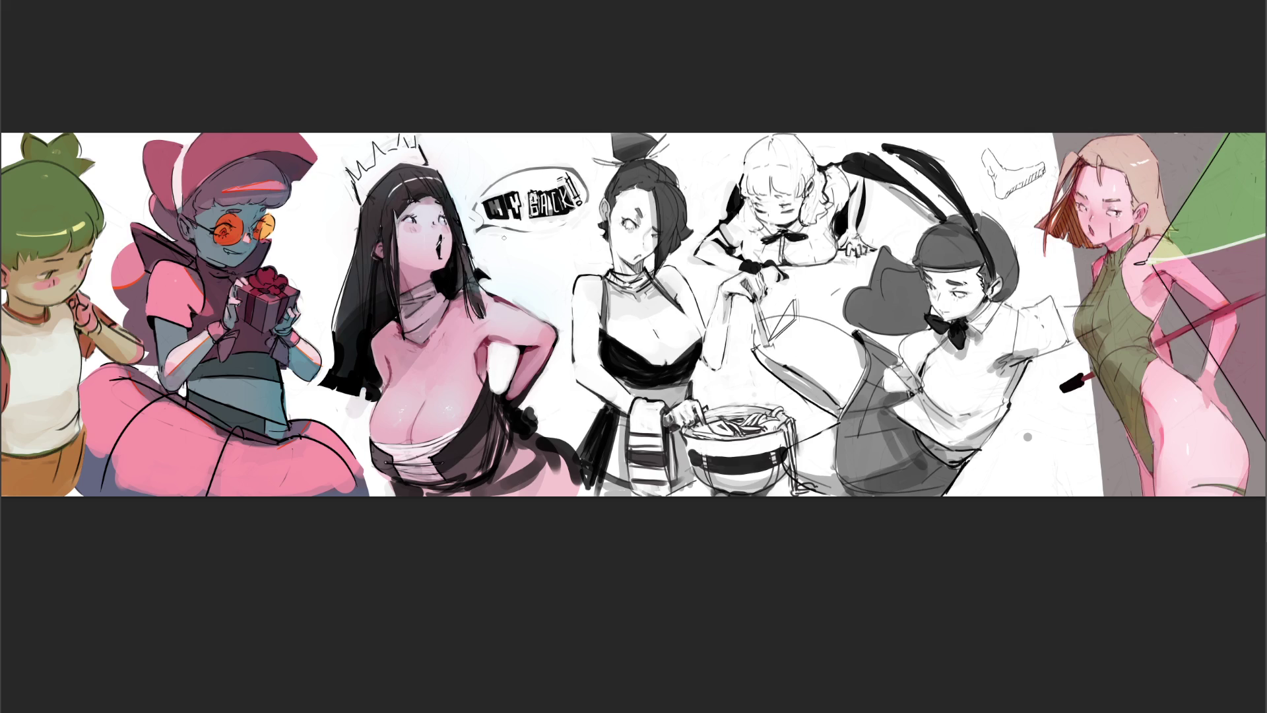
Step: Letter 'END' beside the 'MY BACK!' speech bubble, finishing with a small mark after the word
{"action": "mouse_move", "coordinate": [495, 247]}
{"action": "left_mouse_down"}
{"action": "mouse_move", "coordinate": [493, 267]}
{"action": "mouse_move", "coordinate": [504, 243]}
{"action": "mouse_move", "coordinate": [509, 256]}
{"action": "left_mouse_up"}
{"action": "mouse_move", "coordinate": [497, 268]}
{"action": "left_mouse_down"}
{"action": "mouse_move", "coordinate": [532, 267]}
{"action": "mouse_move", "coordinate": [534, 242]}
{"action": "mouse_move", "coordinate": [539, 267]}
{"action": "left_mouse_up"}
{"action": "mouse_move", "coordinate": [538, 243]}
{"action": "left_mouse_down"}
{"action": "mouse_move", "coordinate": [540, 267]}
{"action": "mouse_move", "coordinate": [574, 266]}
{"action": "mouse_move", "coordinate": [591, 243]}
{"action": "mouse_move", "coordinate": [550, 271]}
{"action": "left_mouse_up"}
{"action": "left_click", "coordinate": [557, 254]}
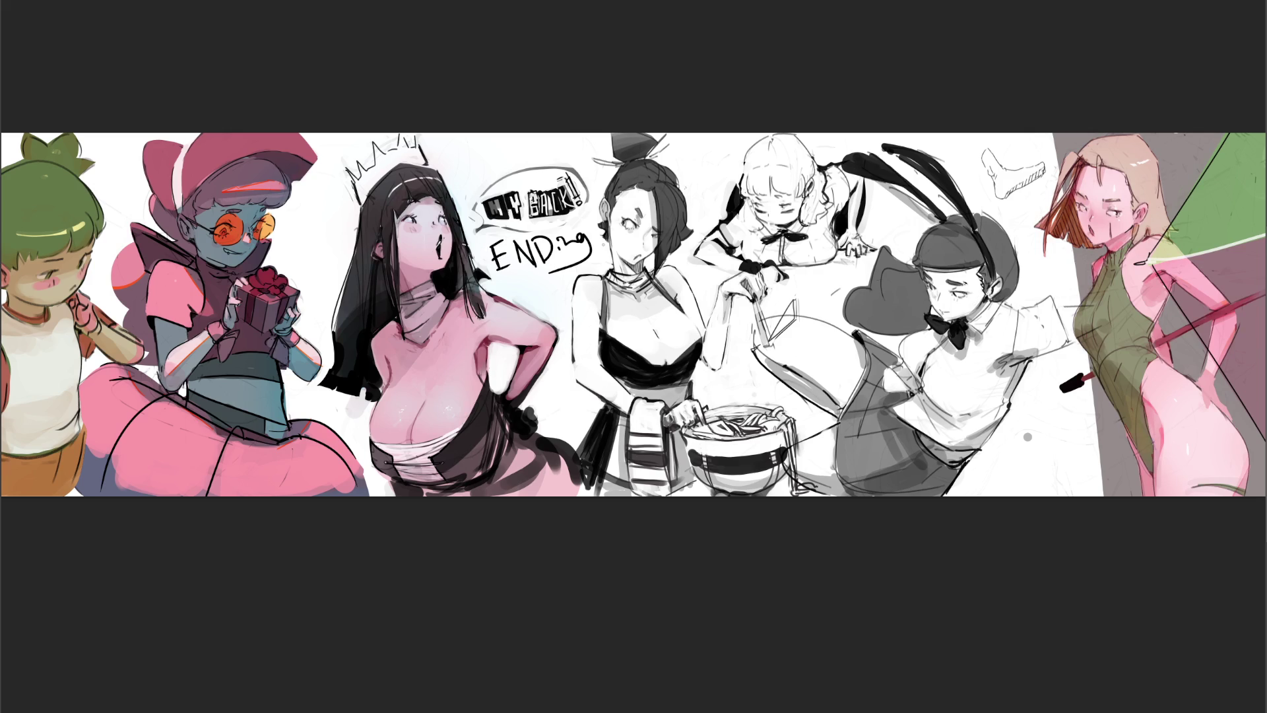